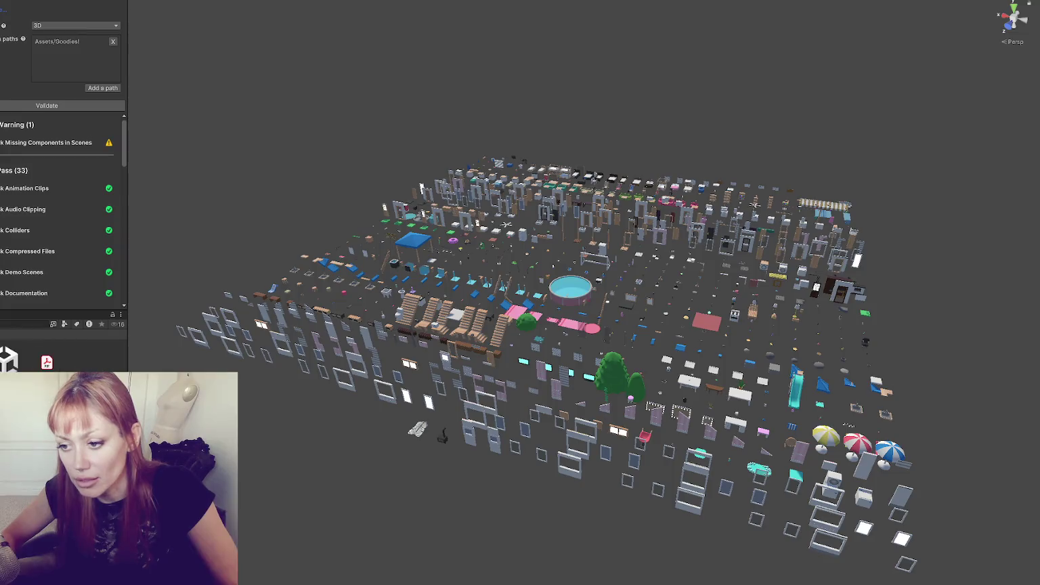
Orbit around the asset grid and narrow the left panel to widen the scene view
drag(609, 305, 441, 312)
drag(473, 428, 731, 414)
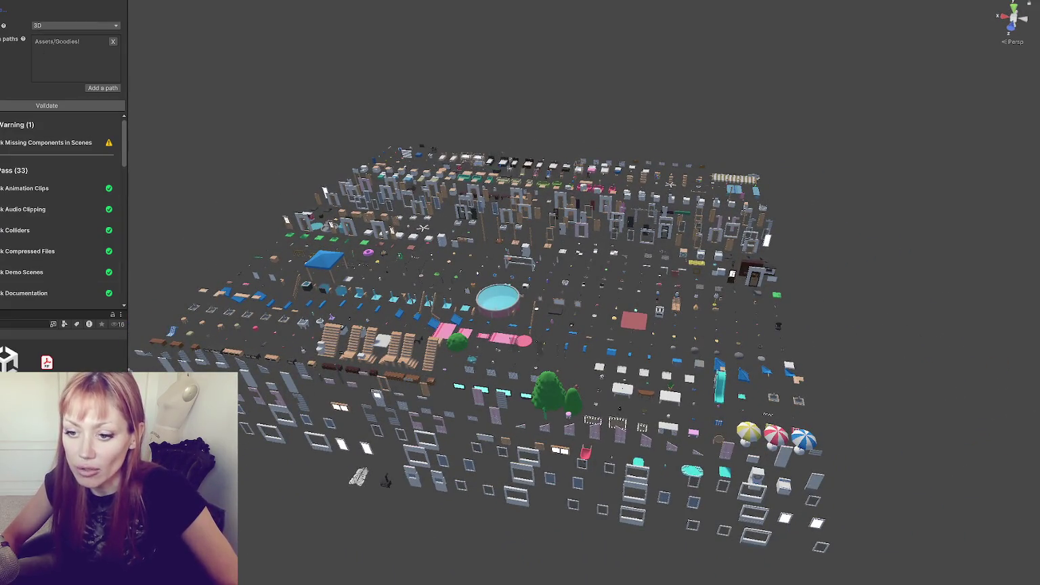
scroll(61, 353, up, 2)
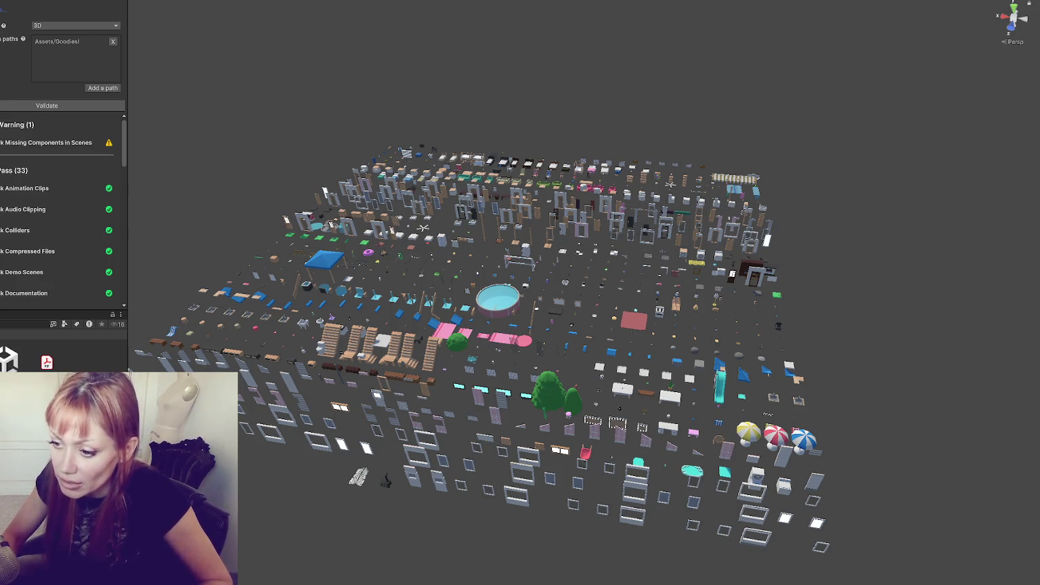
mouse_move(128, 203)
mouse_down()
mouse_move(63, 203)
mouse_move(89, 203)
mouse_up()
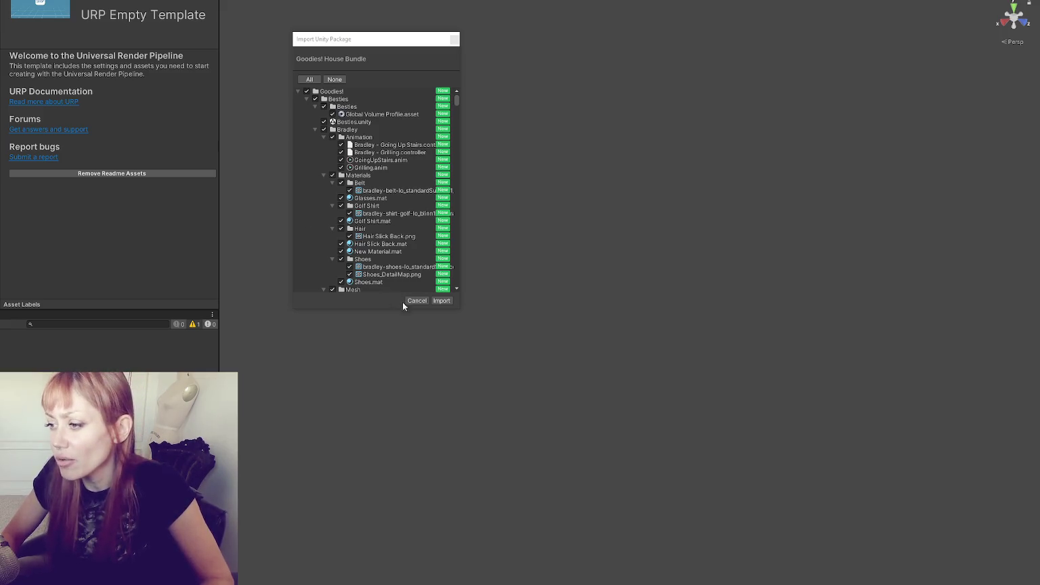
Import every item of the Goodies! House Bundle package
click(441, 300)
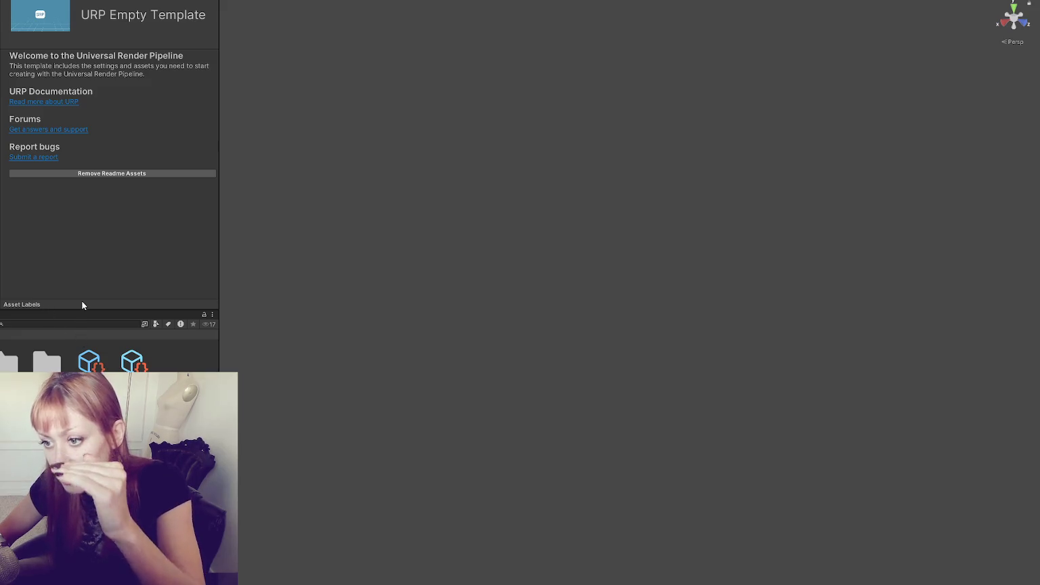
Enlarge the project files area, scroll to the demo scene and GOODIES! PDF, and open the scene
drag(84, 306, 93, 282)
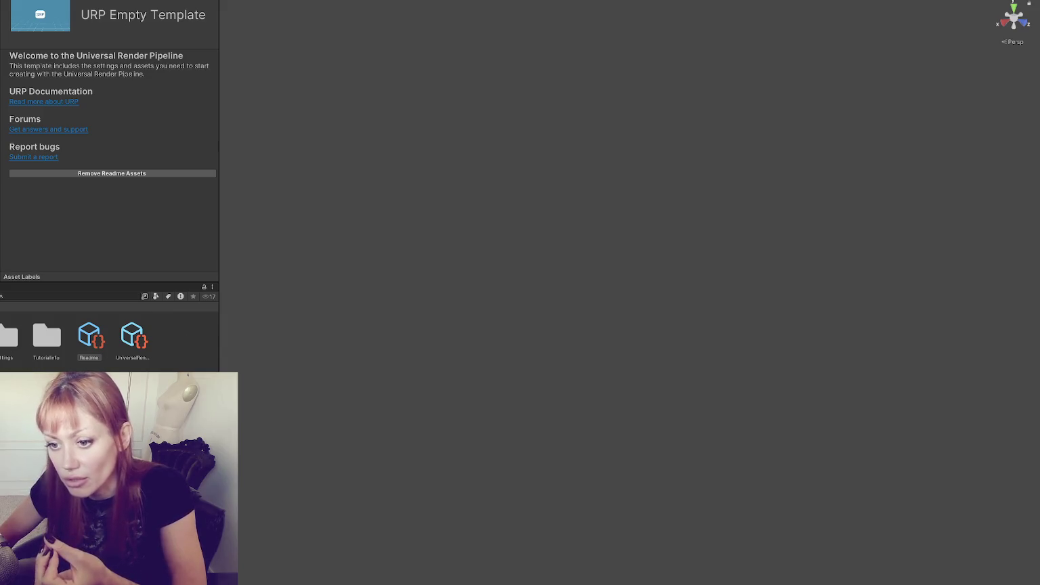
scroll(108, 335, down, 3)
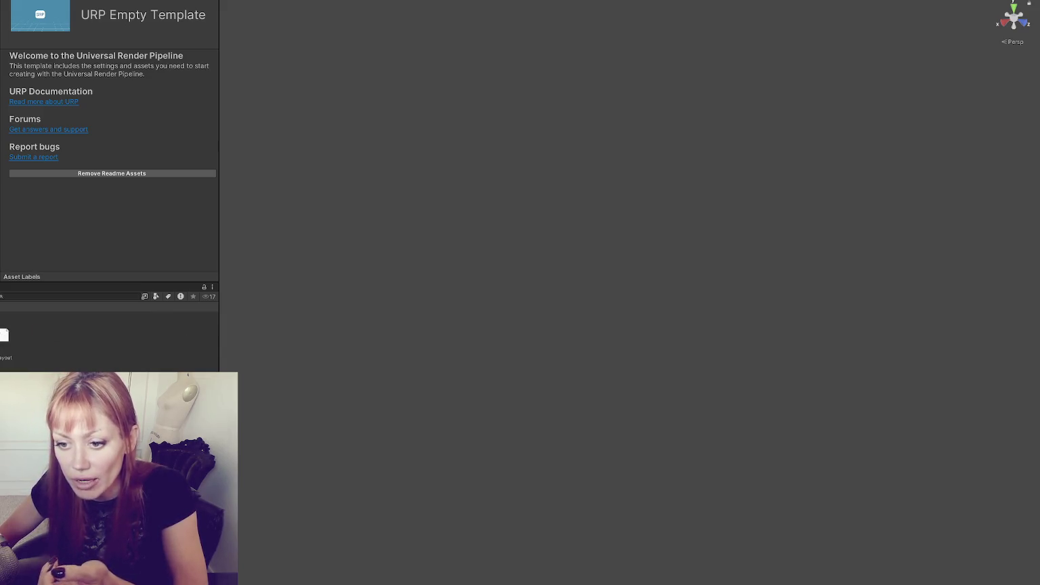
scroll(108, 335, down, 2)
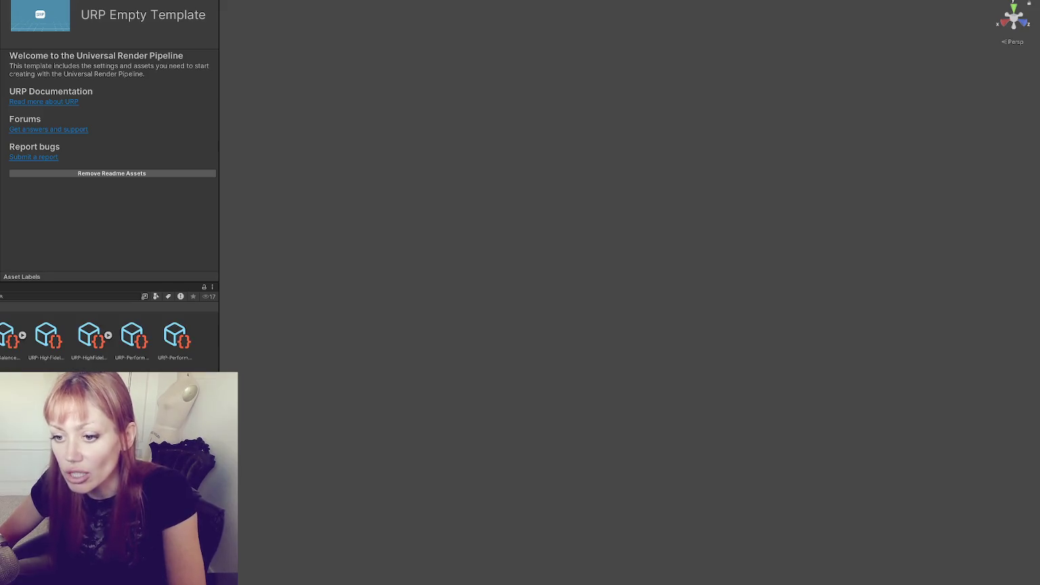
scroll(108, 336, down, 2)
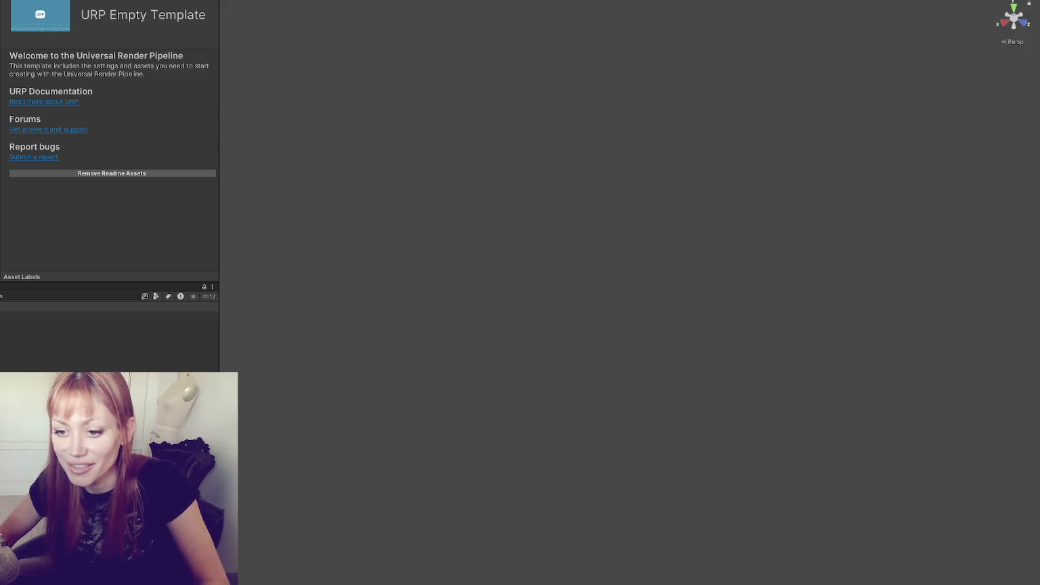
scroll(109, 335, down, 2)
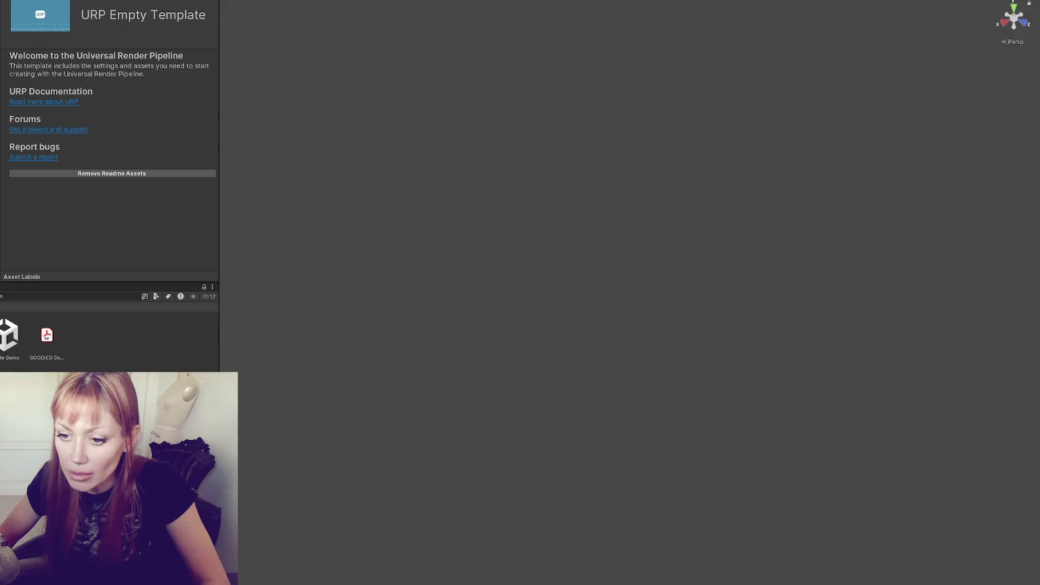
double_click(19, 335)
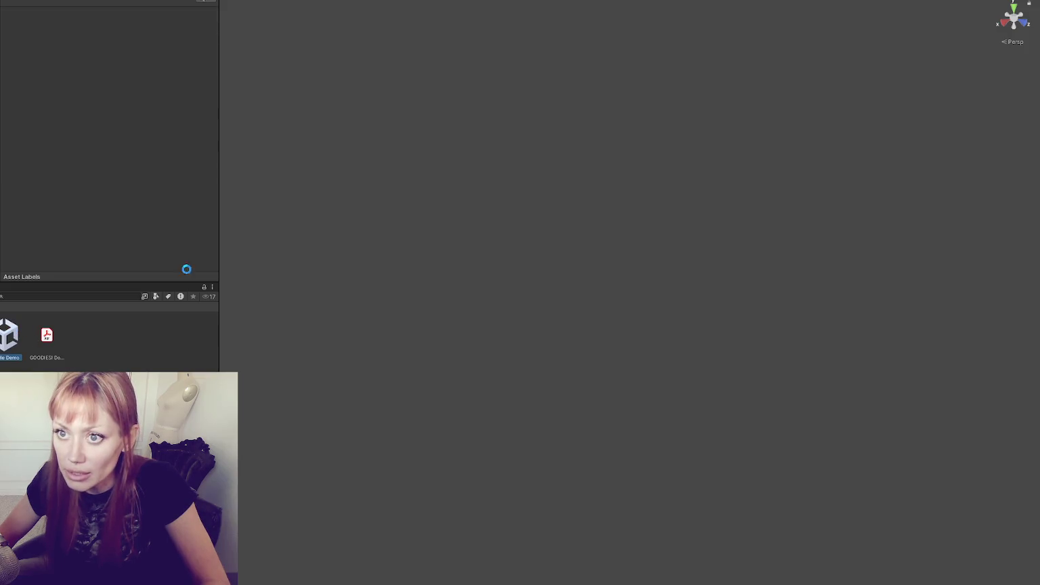
Orbit the magenta house, then open Window > Rendering > Render Pipeline Converter
mouse_move(491, 176)
mouse_down()
mouse_move(432, 161)
mouse_move(288, 165)
mouse_move(409, 212)
mouse_move(684, 198)
mouse_up()
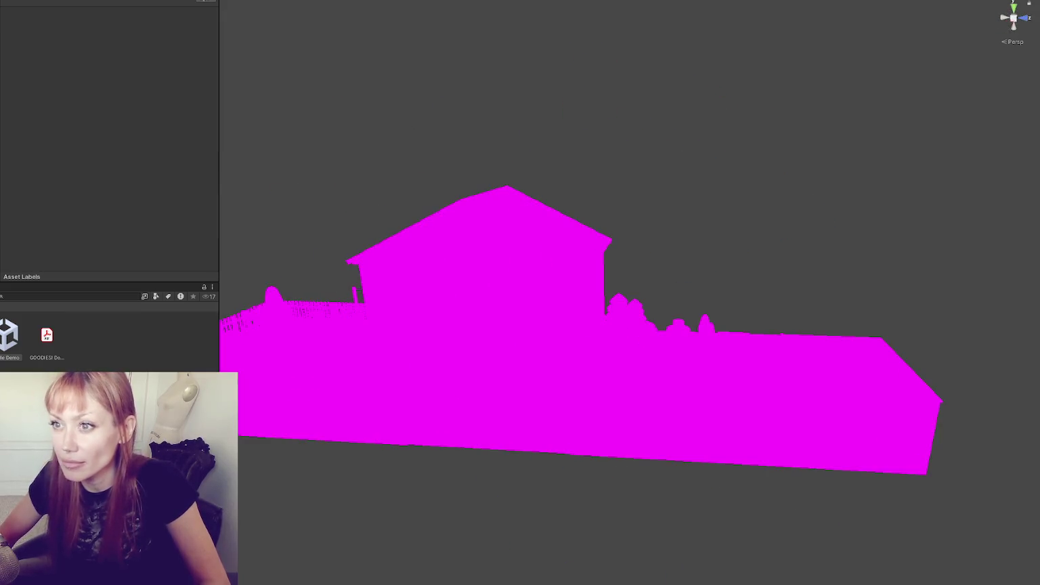
click(27, 2)
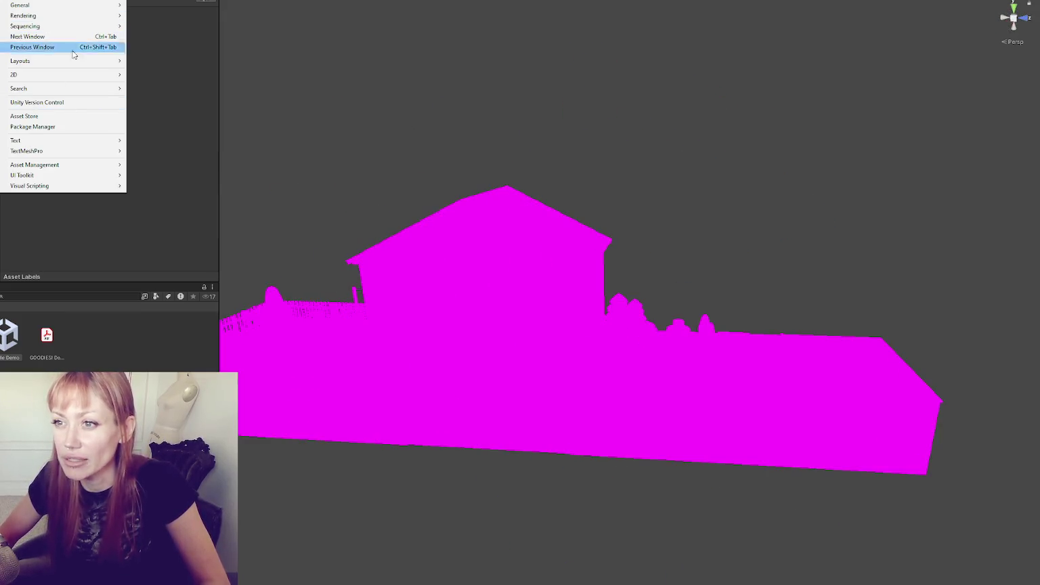
mouse_move(41, 27)
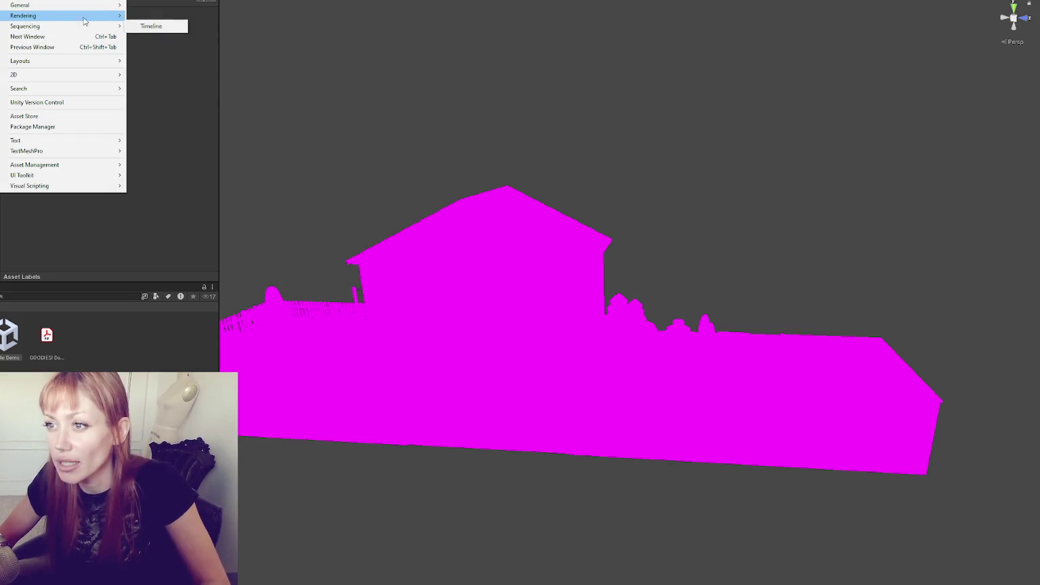
mouse_move(85, 16)
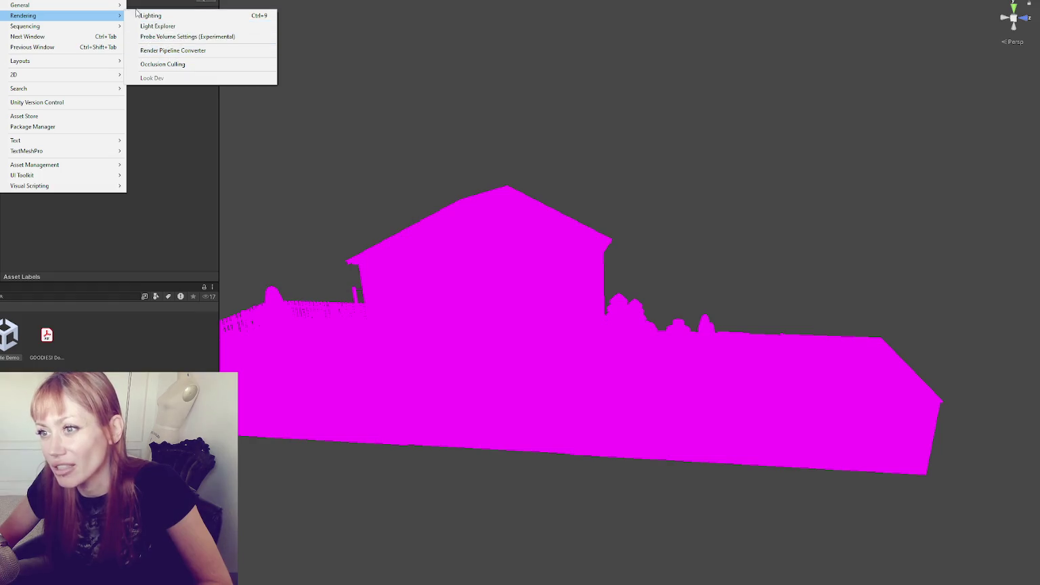
click(211, 53)
In the Built-in to URP converter list, tick the Animation Clip and Readonly Material converters
click(413, 153)
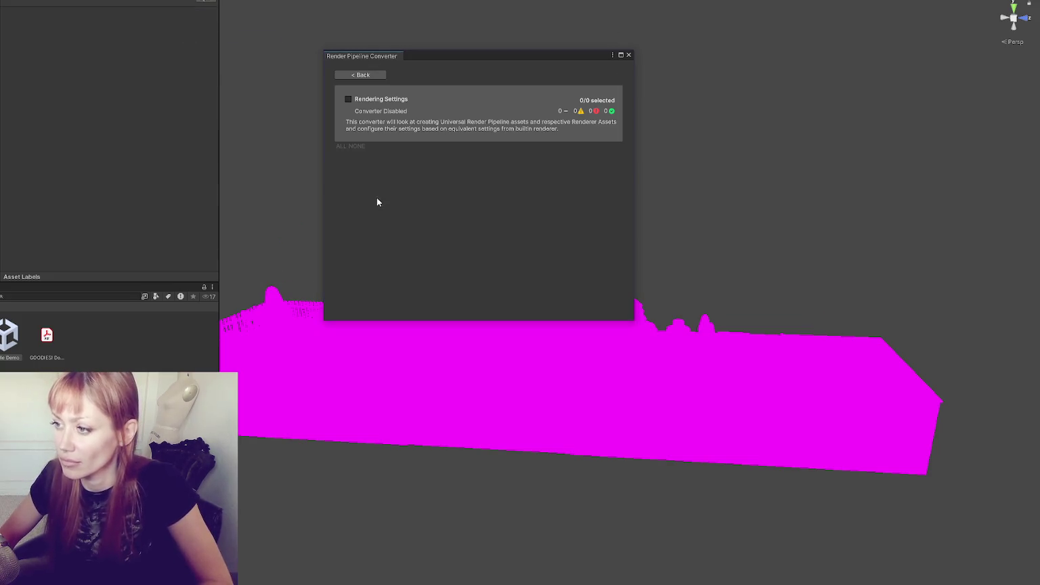
click(357, 148)
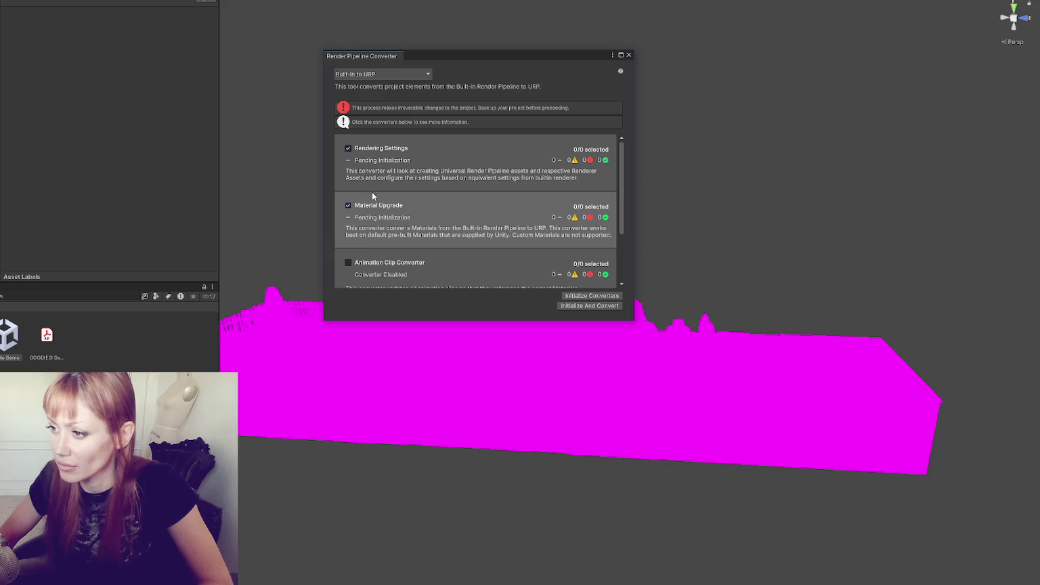
scroll(372, 195, down, 2)
click(348, 188)
click(348, 245)
Initialize and convert all 155 materials to URP, then close the converter window
scroll(359, 216, up, 3)
scroll(375, 190, down, 3)
scroll(377, 194, up, 3)
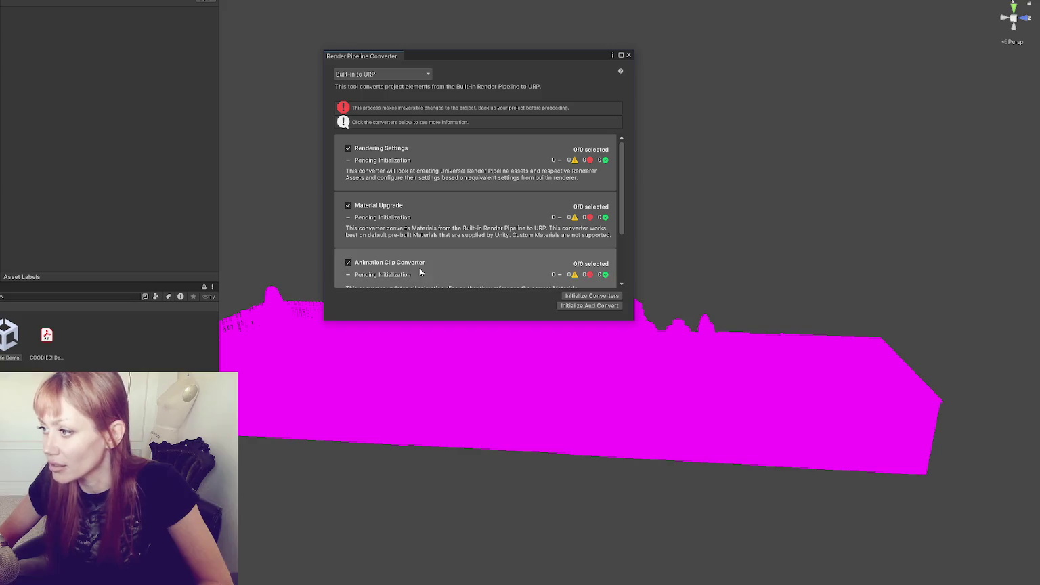
drag(472, 55, 222, 32)
scroll(309, 207, down, 3)
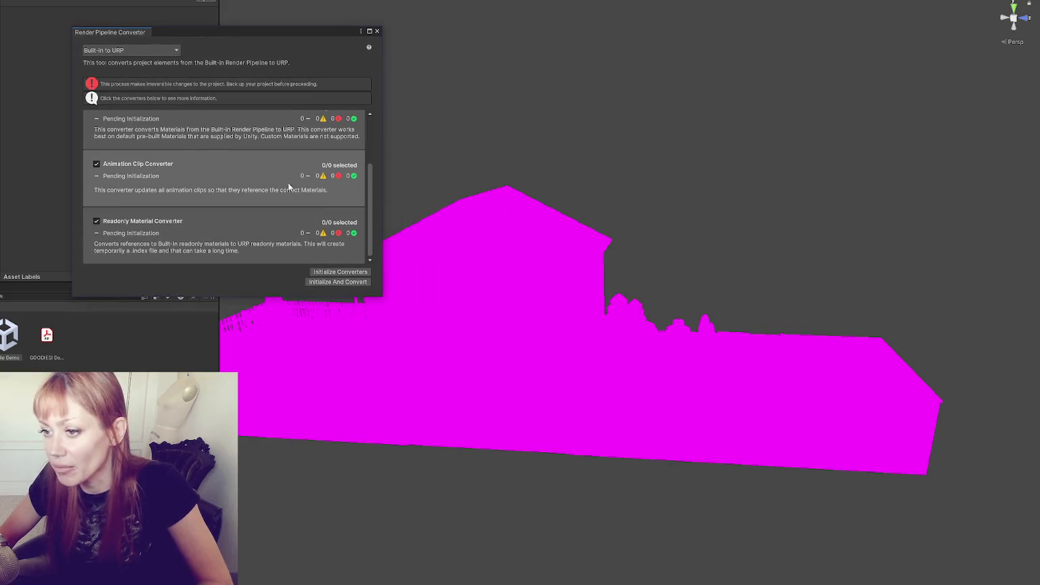
scroll(287, 182, up, 3)
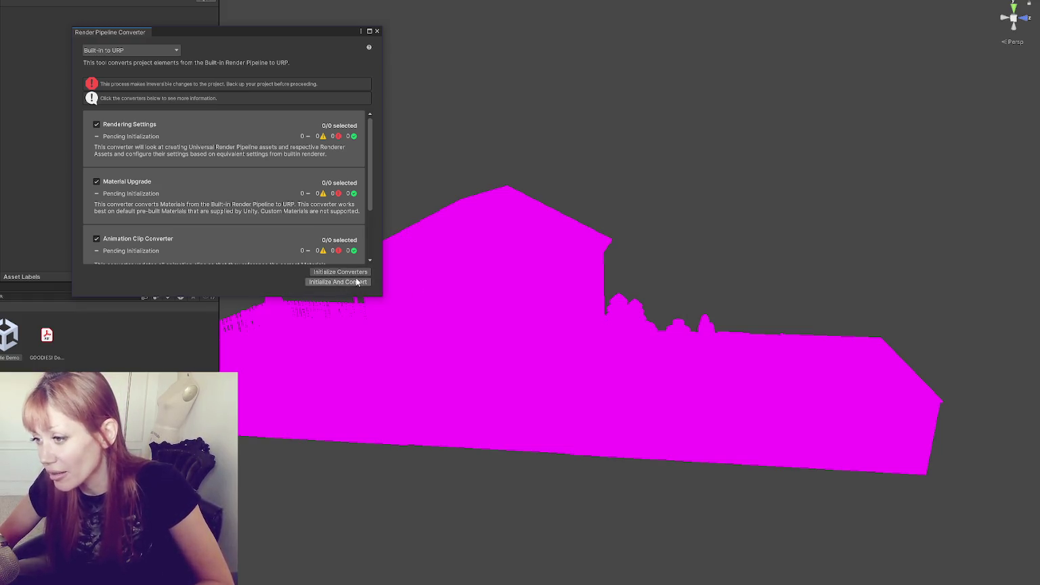
click(321, 282)
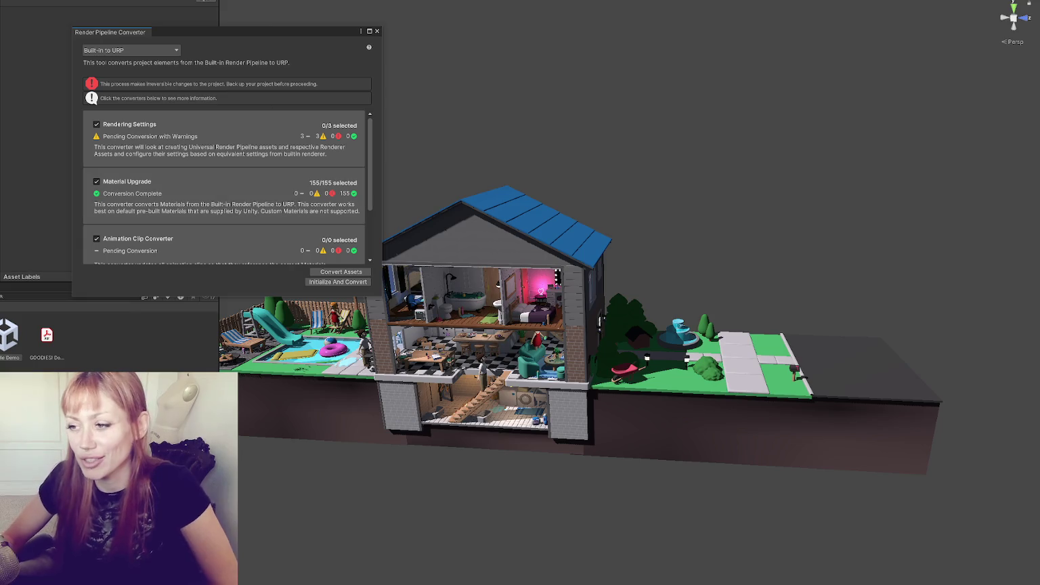
click(377, 31)
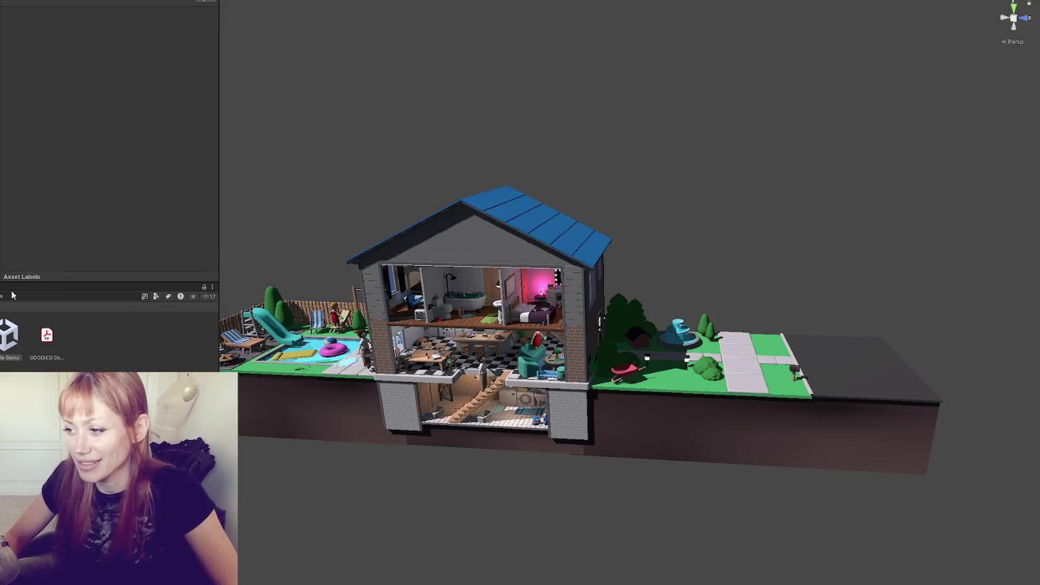
Check the Console for errors, view the house from the front, and bring up Unity Hub's projects list
key(ctrl+shift+c)
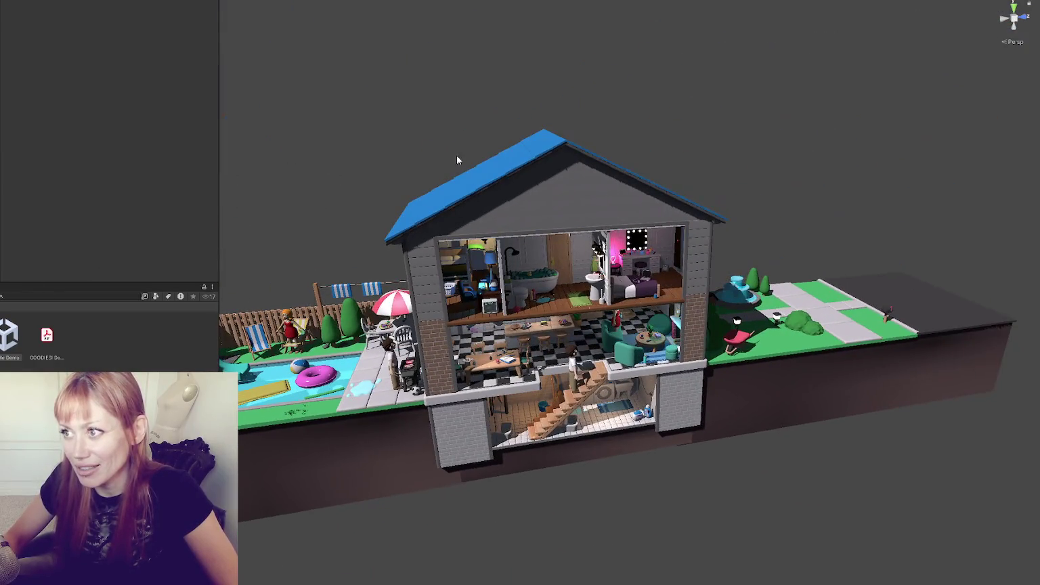
mouse_move(458, 160)
mouse_down()
mouse_move(457, 133)
mouse_move(409, 123)
mouse_up()
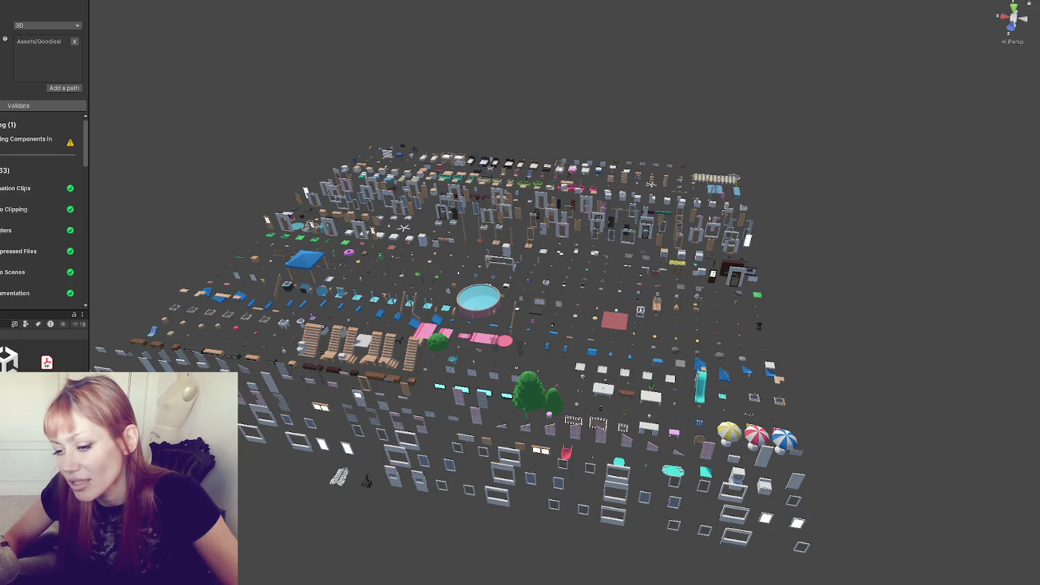
click(13, 348)
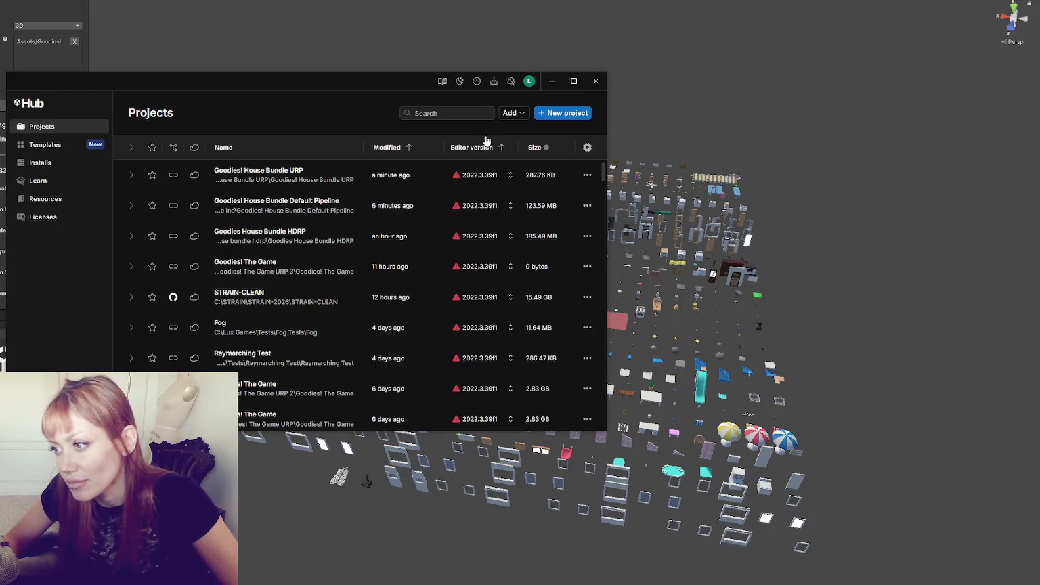
Create a new High Definition 3D template project named 'Goodie! House Bundle HDRP'
click(562, 113)
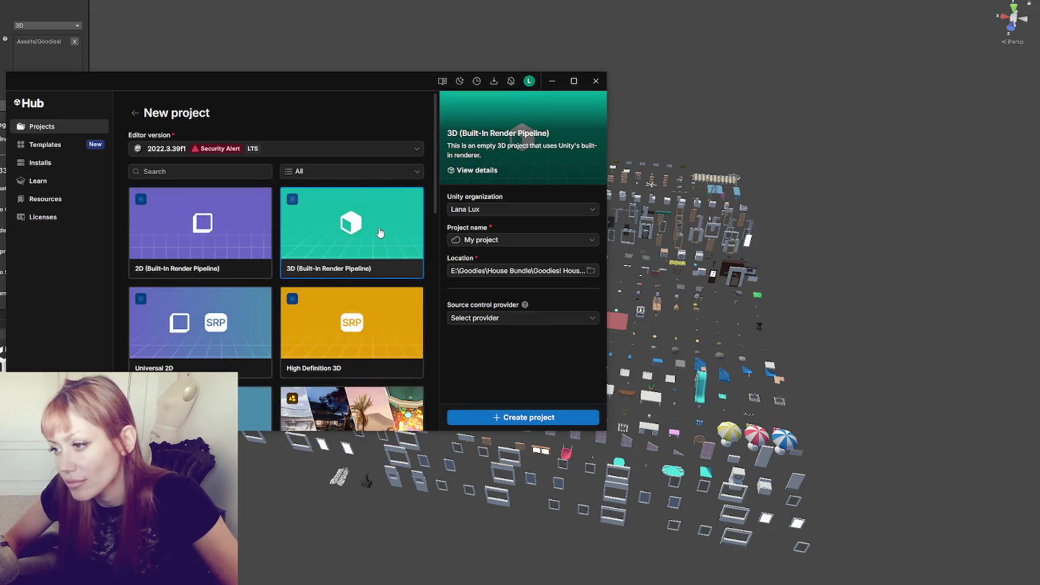
scroll(378, 232, down, 3)
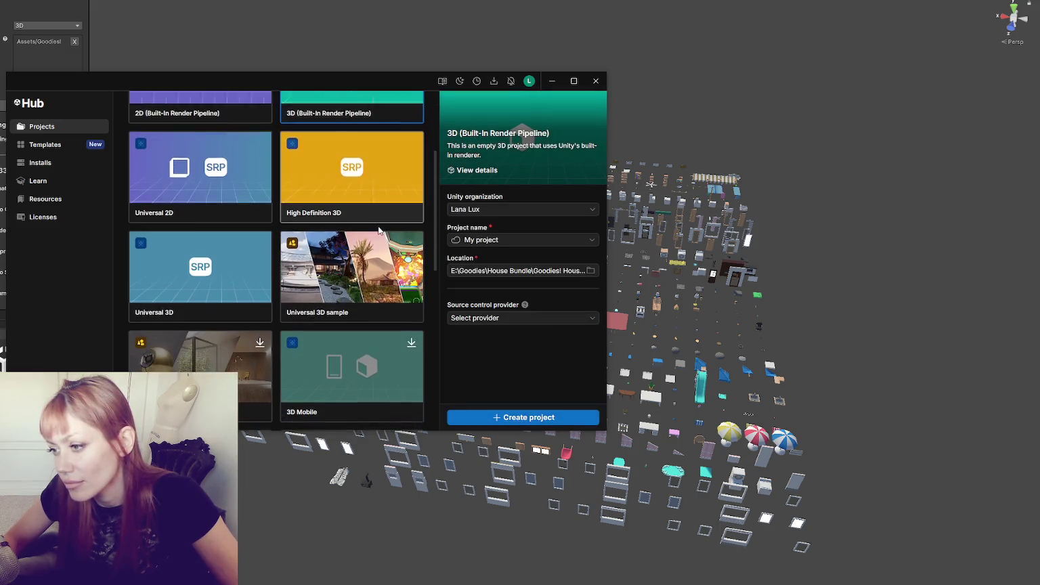
scroll(379, 231, down, 1)
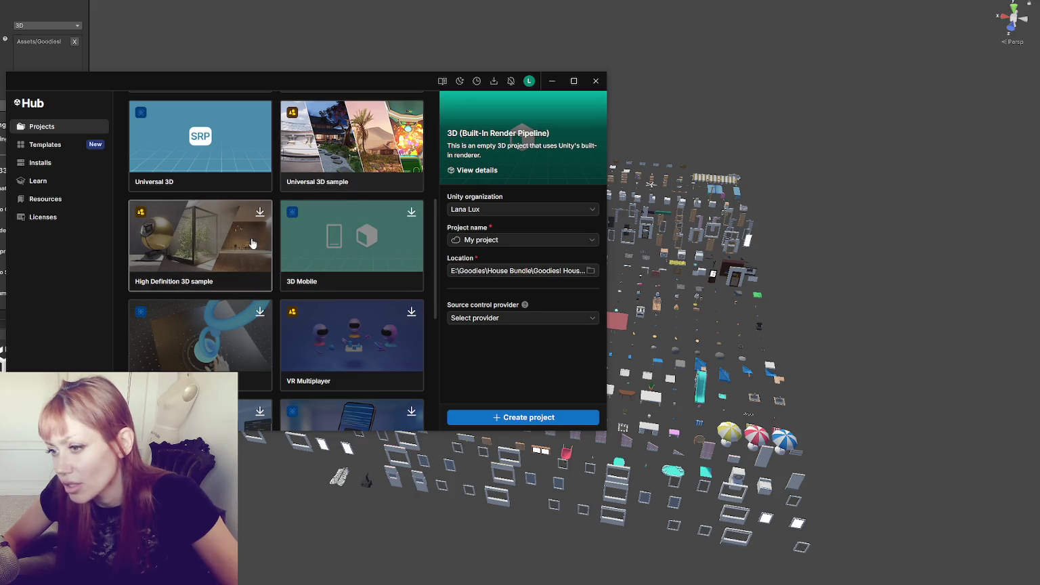
scroll(230, 260, down, 5)
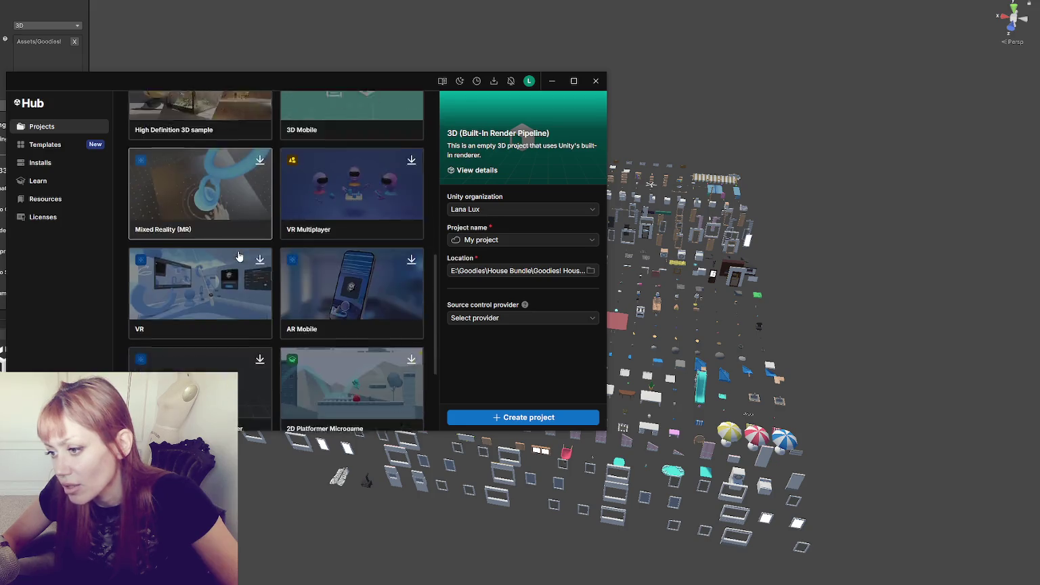
scroll(241, 255, up, 6)
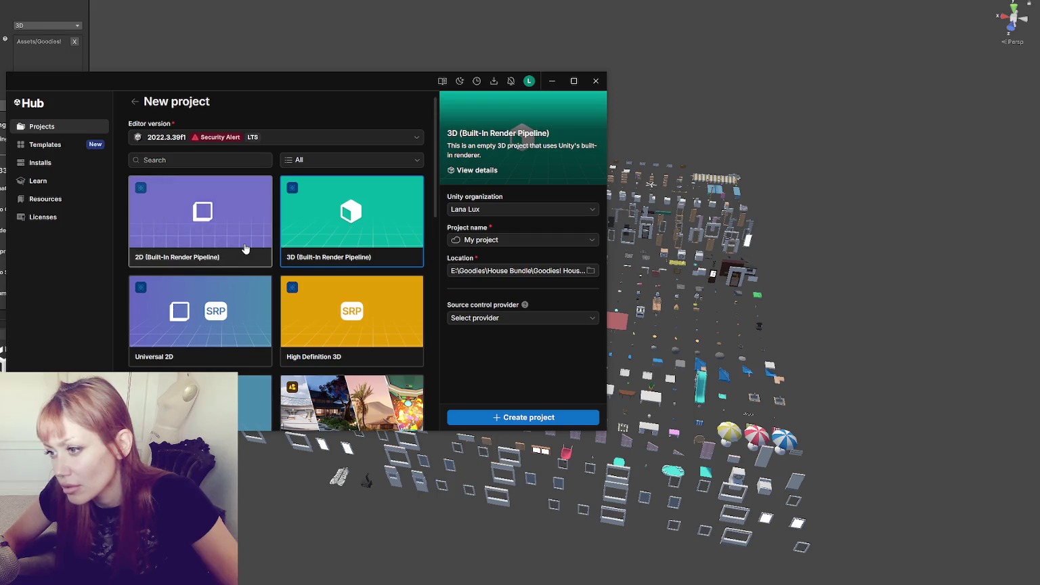
click(352, 325)
click(517, 241)
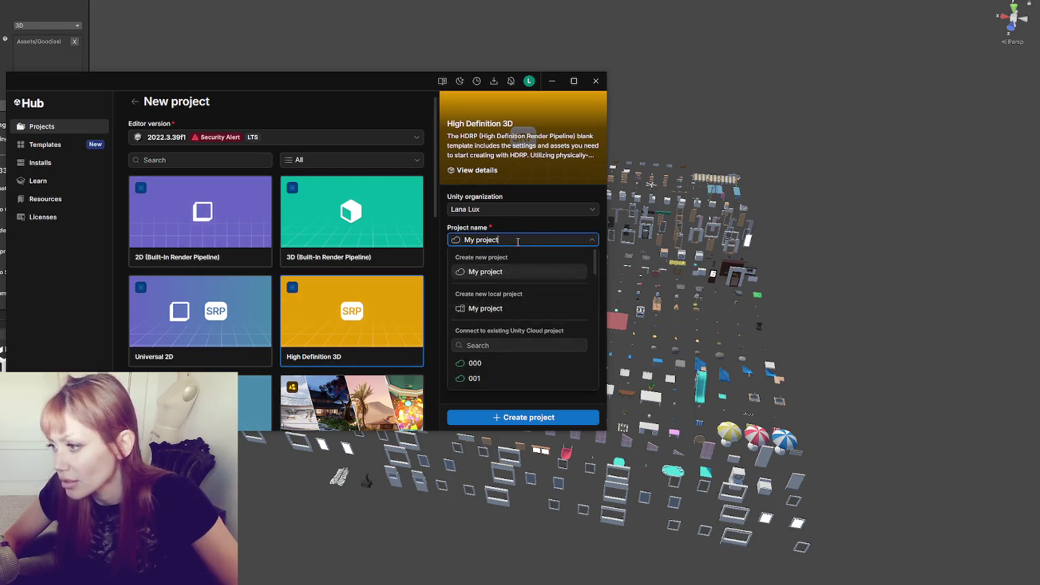
key(ctrl+a)
text(Goodie! House Bundle HDRP)
key(Tab)
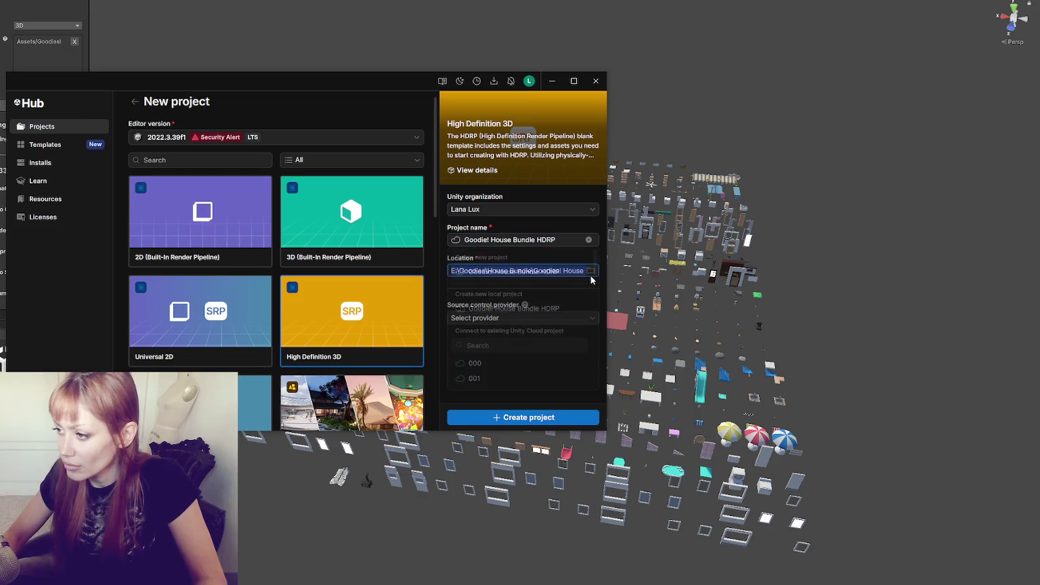
click(522, 417)
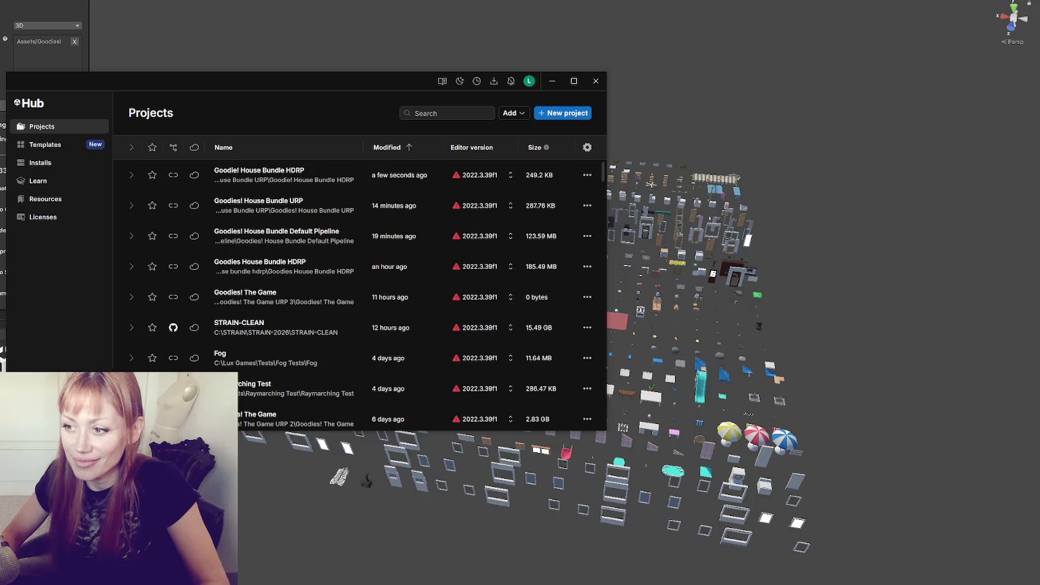
Close Unity Hub while the new HDRP project loads in the editor
click(596, 80)
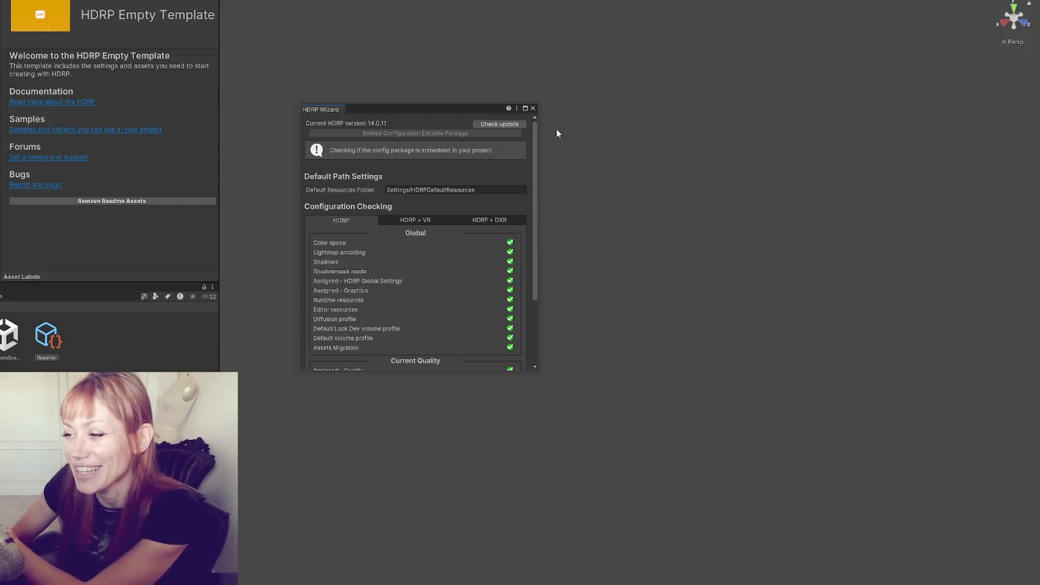
Run Convert All Built-in Materials to HDRP from the Wizard's migration quick-links and confirm the overwrite
scroll(419, 159, down, 3)
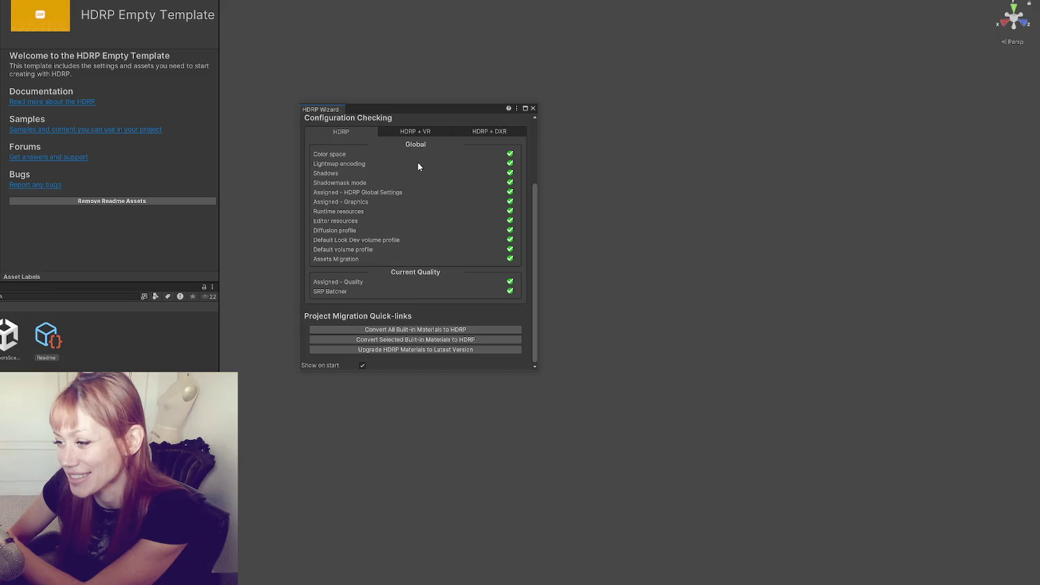
click(435, 331)
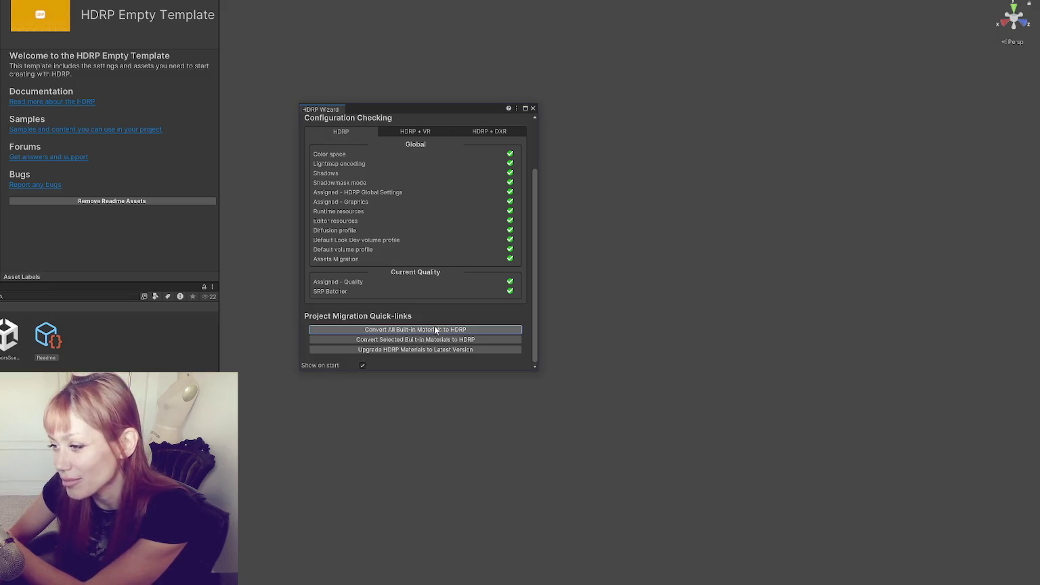
click(436, 330)
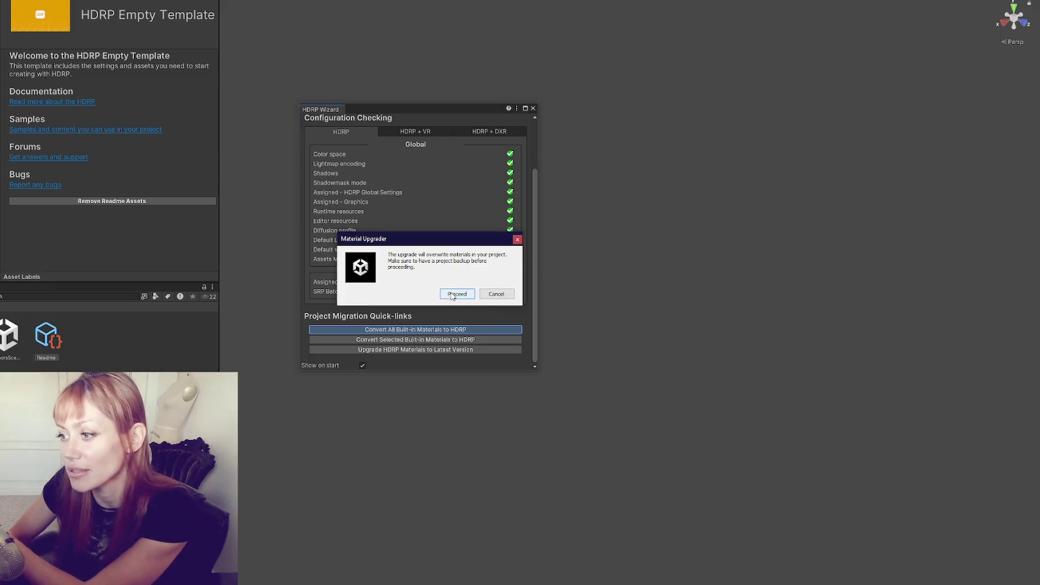
click(461, 297)
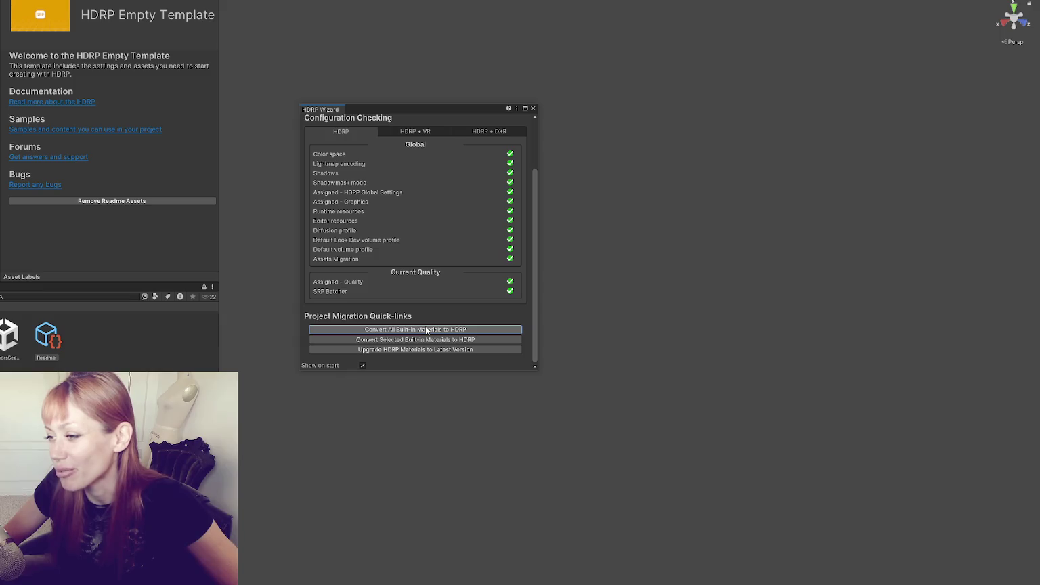
Move the HDRP Wizard up and left, then close it
mouse_move(409, 105)
mouse_down()
mouse_move(385, 64)
mouse_move(355, 45)
mouse_up()
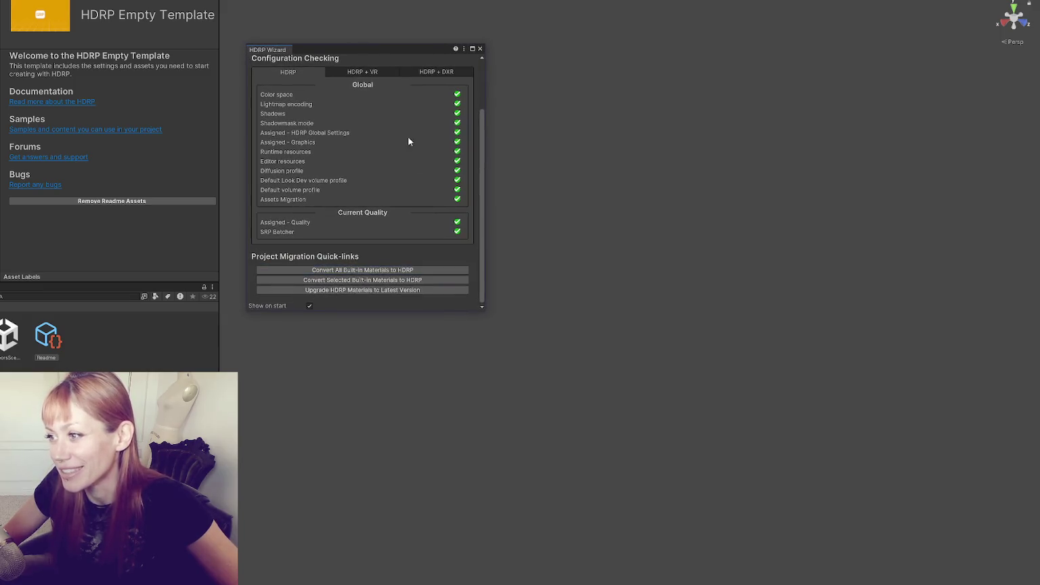
click(480, 50)
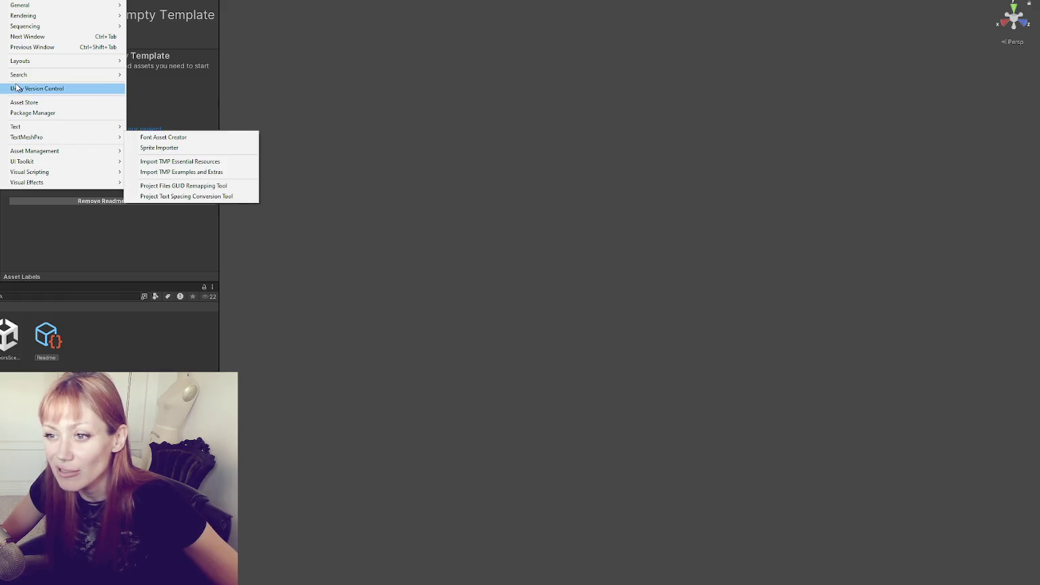
Reopen the HDRP Wizard from Window > Rendering to confirm version 14.0.11 passes all checks
mouse_move(37, 130)
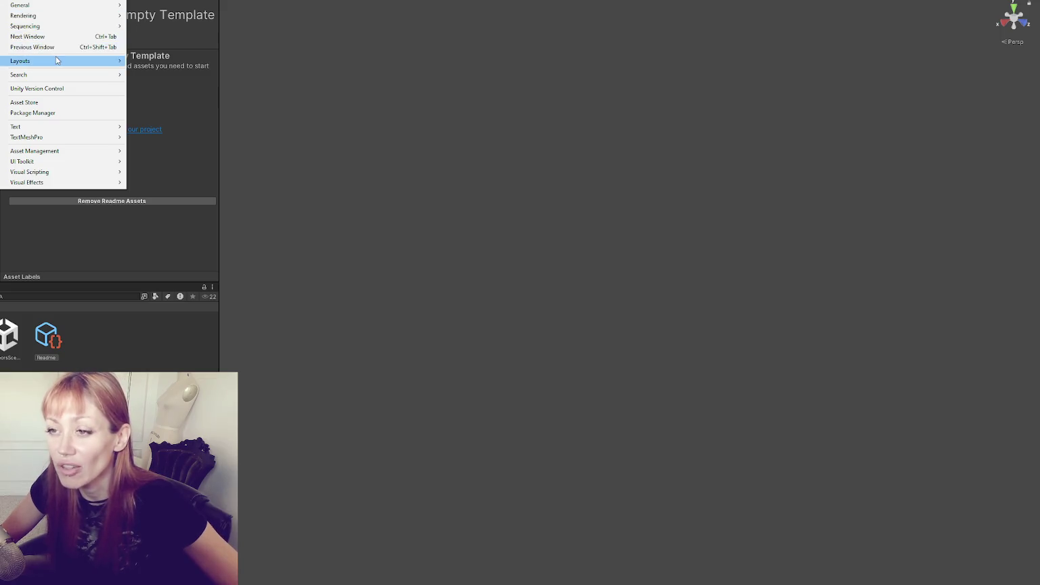
mouse_move(70, 77)
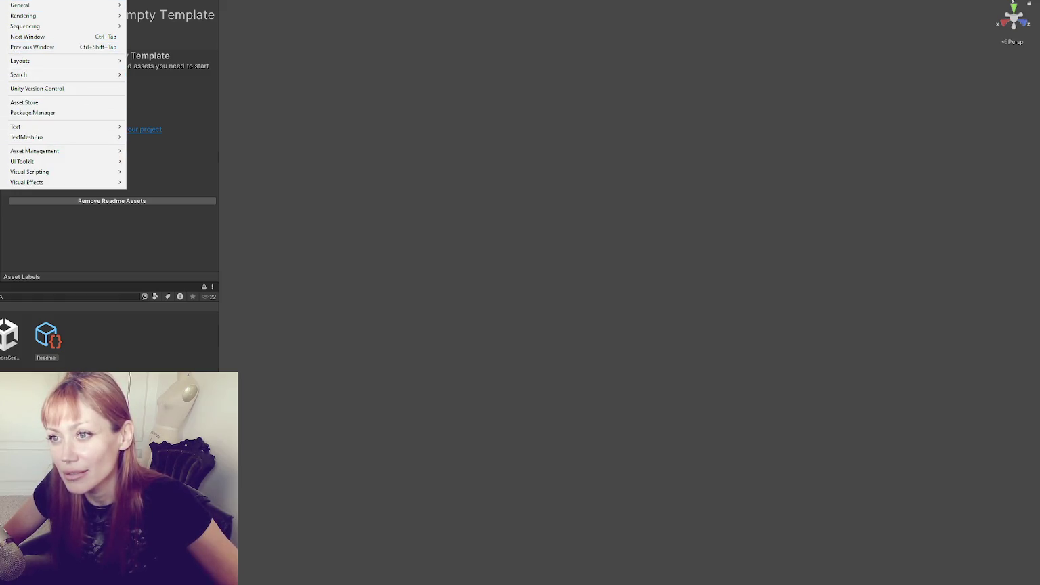
key(Escape)
click(20, 0)
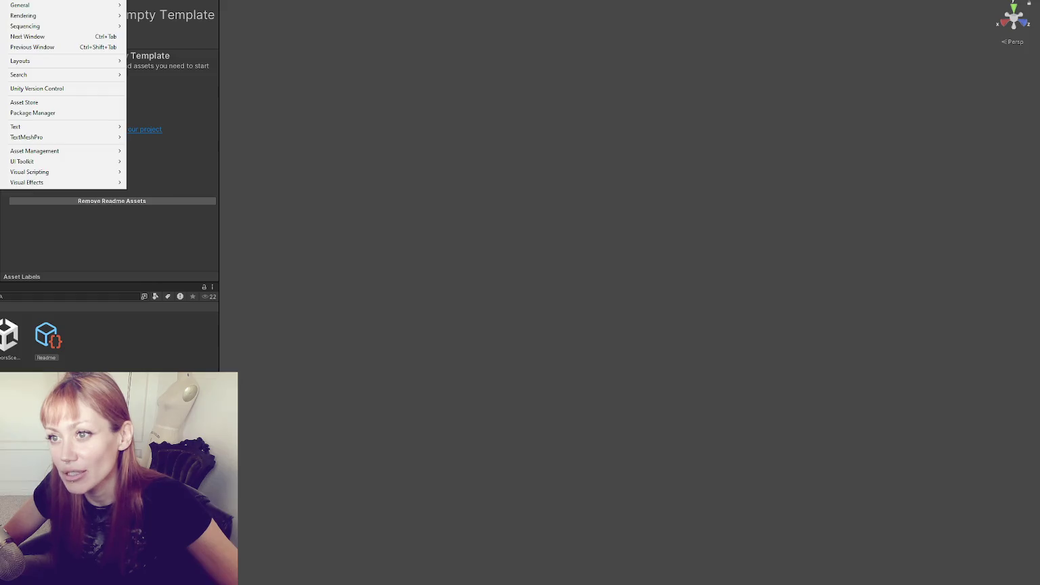
mouse_move(60, 16)
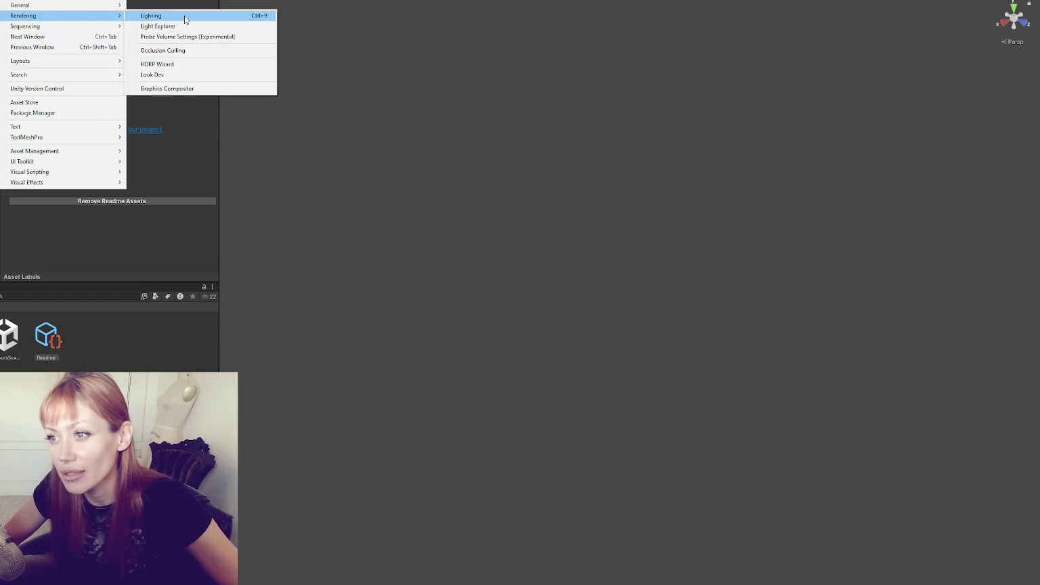
click(182, 63)
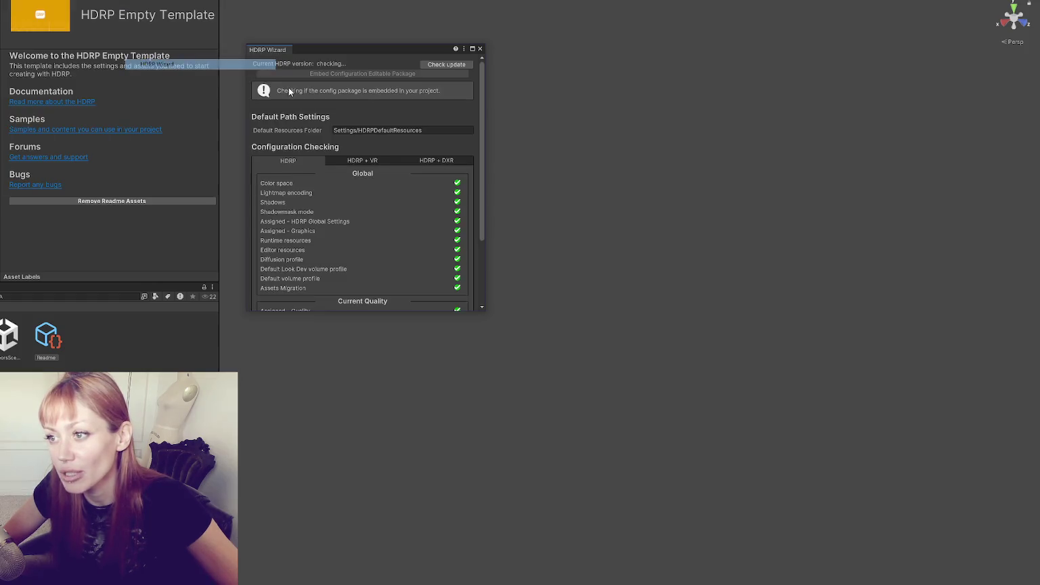
Close the HDRP Wizard and start importing the Goodies! House Bundle package
click(480, 49)
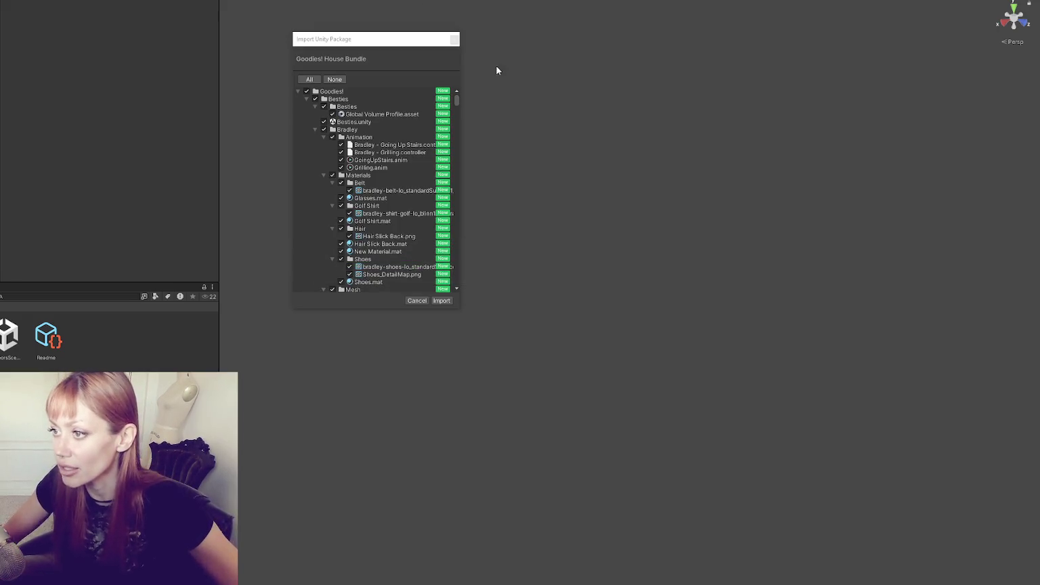
click(441, 301)
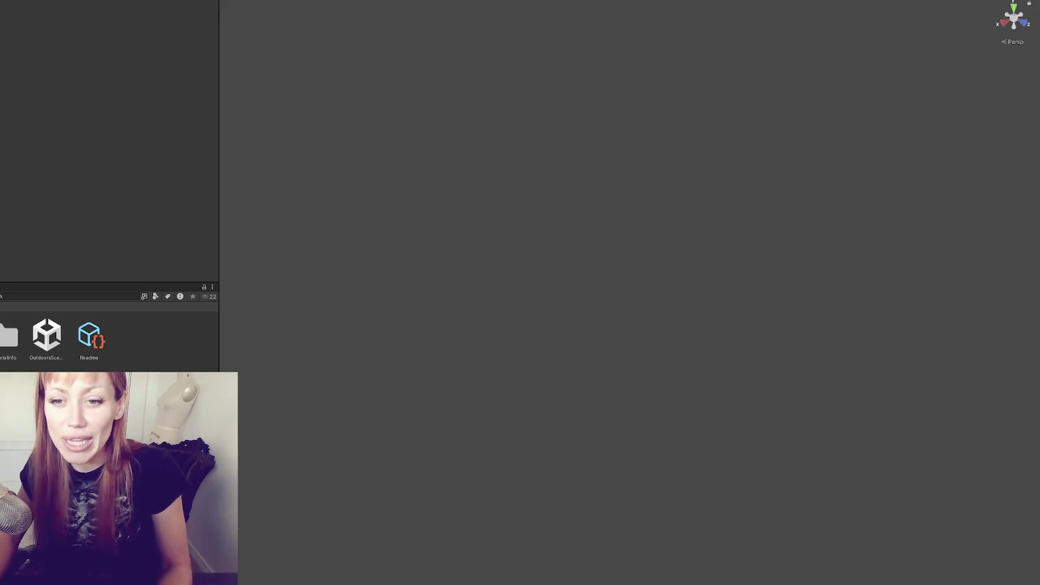
Narrow the left panels to widen the Scene view during the import
mouse_move(218, 157)
mouse_down()
mouse_move(86, 153)
mouse_move(164, 165)
mouse_up()
Adjust the width of the left panels
drag(2, 138, 0, 138)
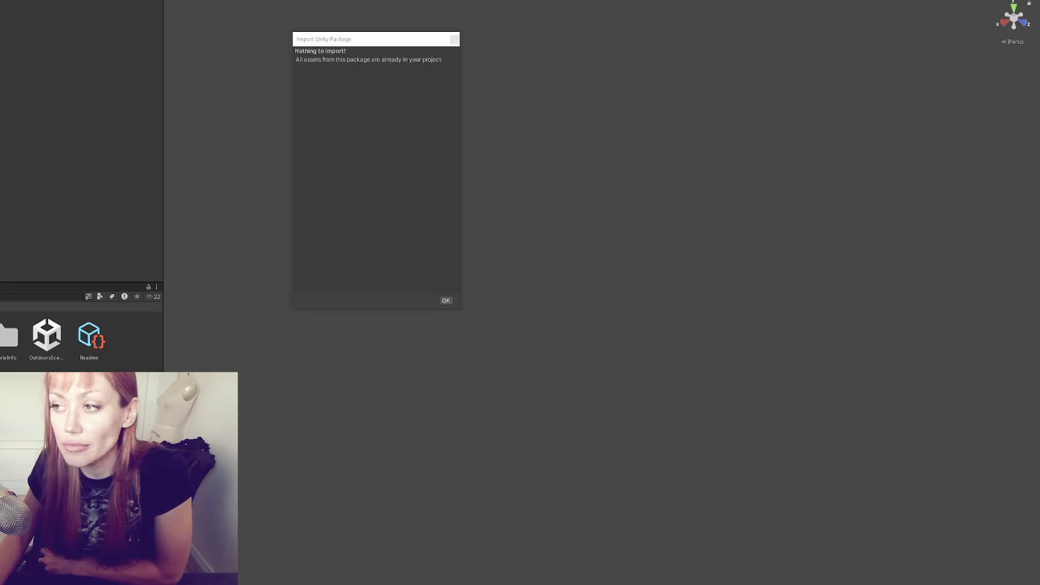
Dismiss the nothing-to-import notice, open the Demo scene without saving, and orbit the magenta house
click(445, 300)
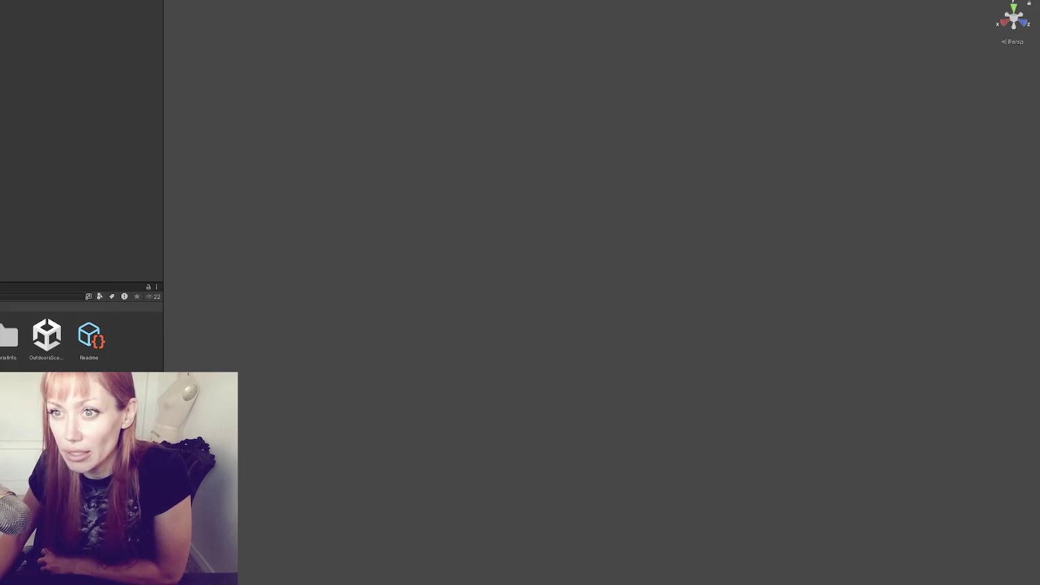
scroll(81, 335, down, 2)
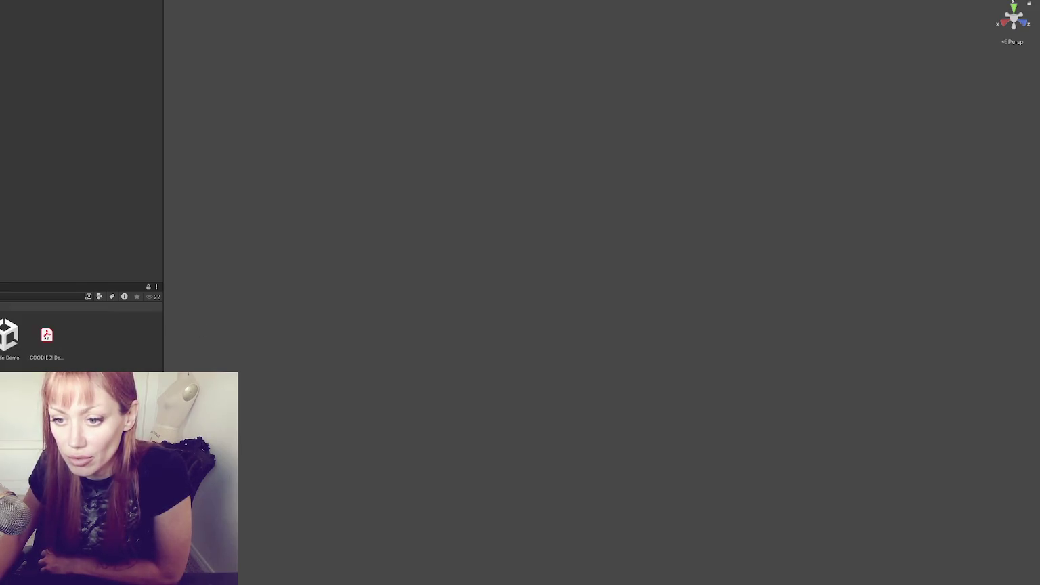
double_click(10, 335)
key(Return)
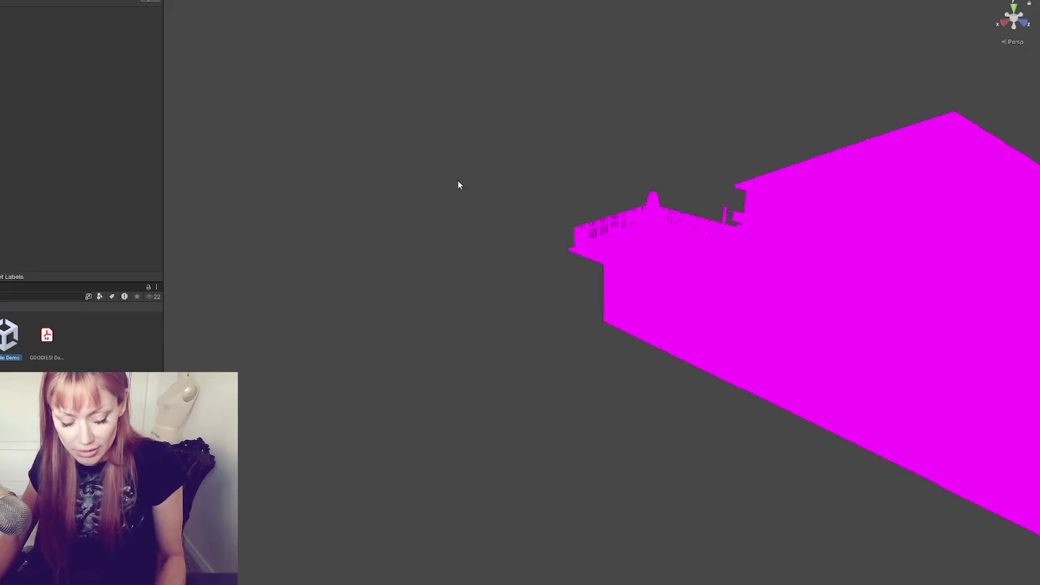
mouse_move(77, 125)
mouse_down()
mouse_move(343, 151)
mouse_move(242, 165)
mouse_move(640, 147)
mouse_up()
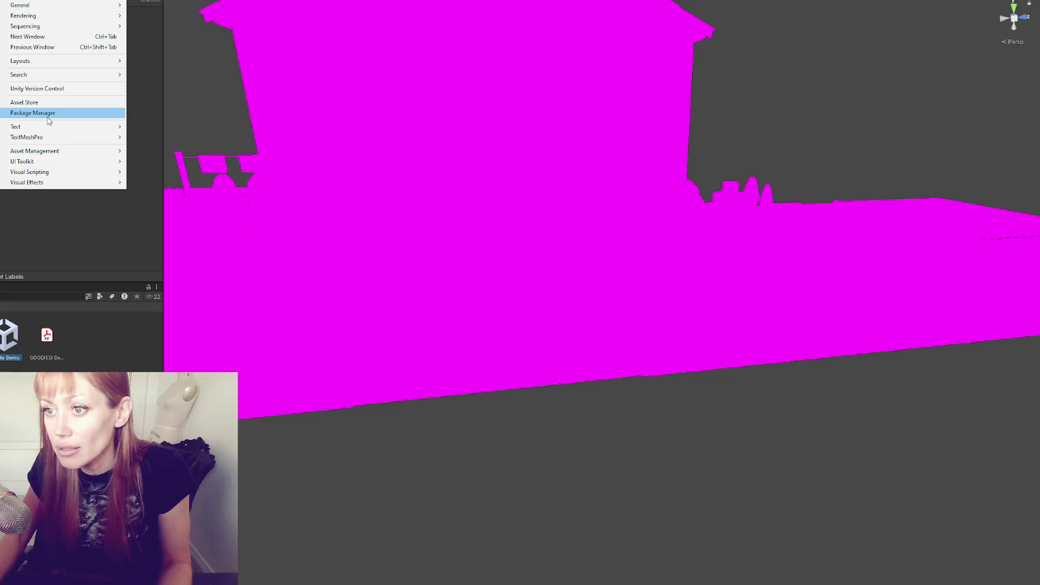
Convert all built-in materials to HDRP from the HDRP Wizard, confirming the upgrade
click(85, 114)
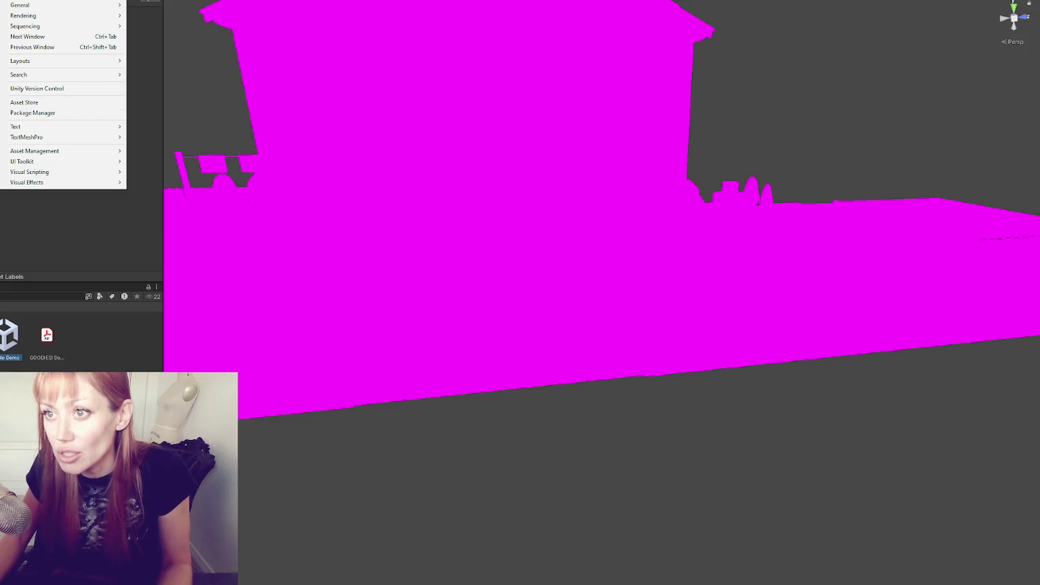
click(41, 0)
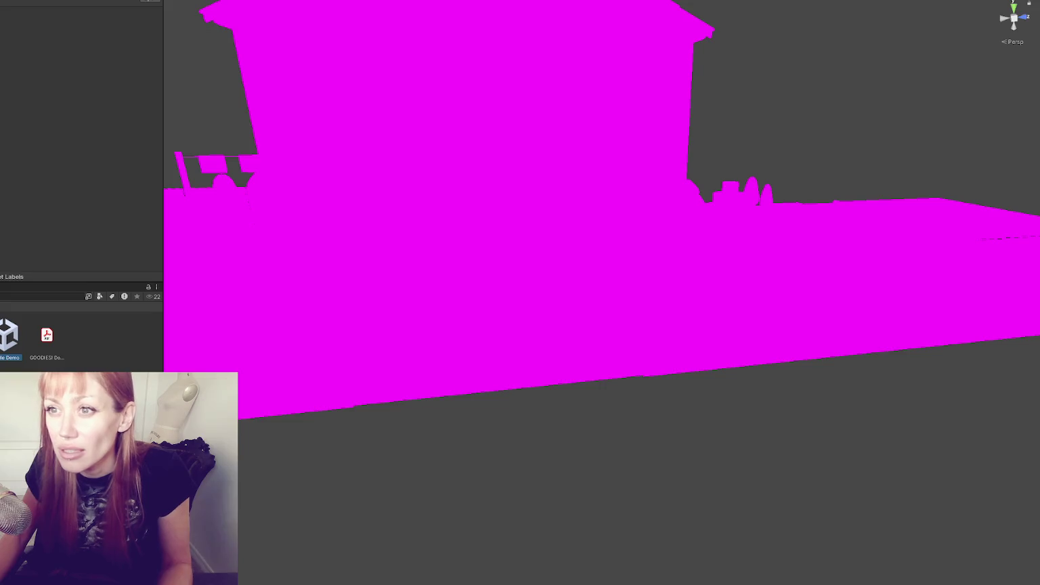
mouse_move(39, 19)
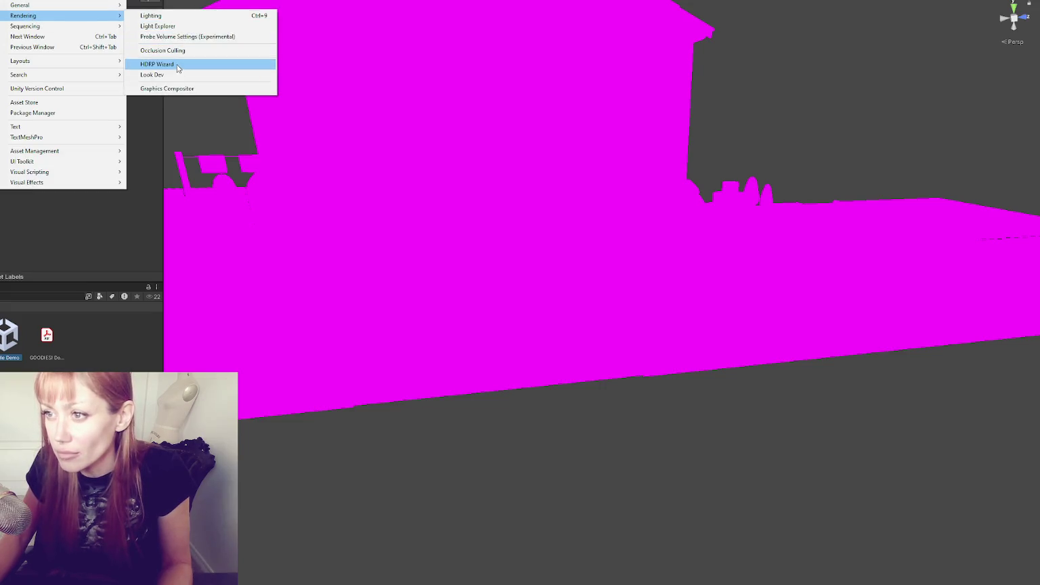
click(180, 64)
scroll(389, 177, down, 3)
click(394, 270)
click(450, 294)
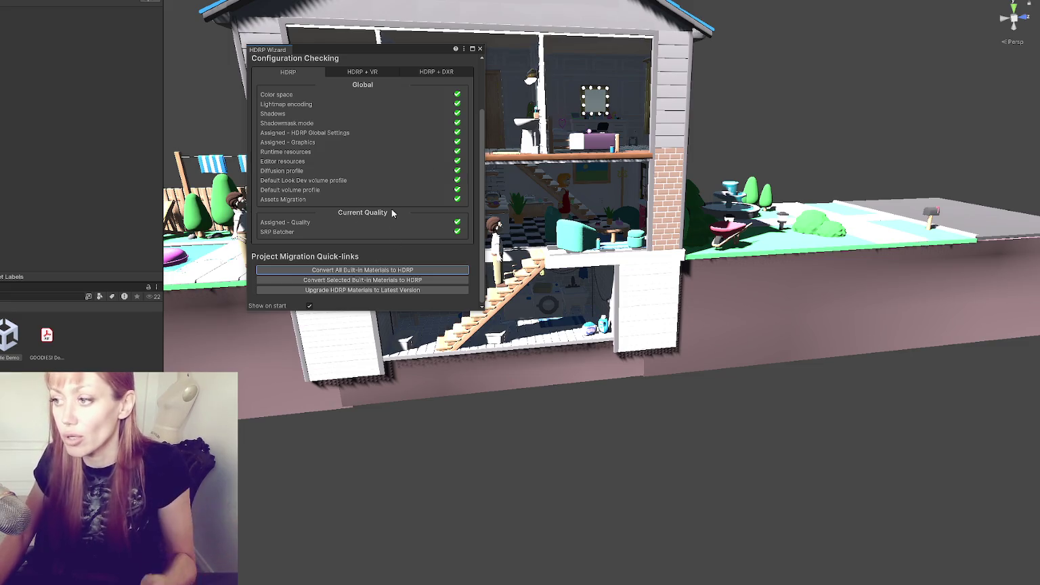
Rerun the material conversion, close the wizard, and orbit closer to the textured house
drag(400, 51, 255, 39)
click(218, 258)
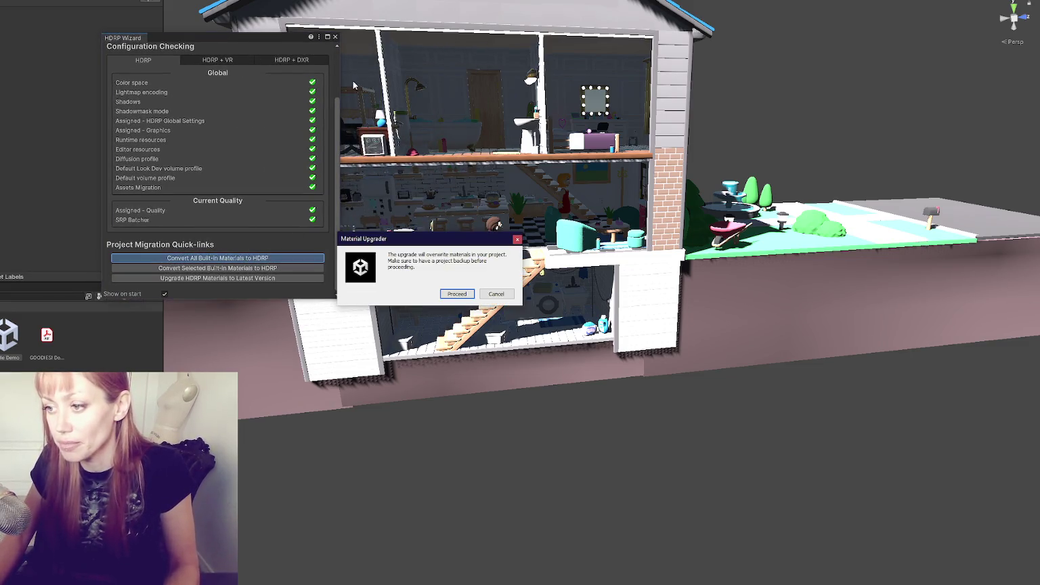
click(457, 294)
click(328, 37)
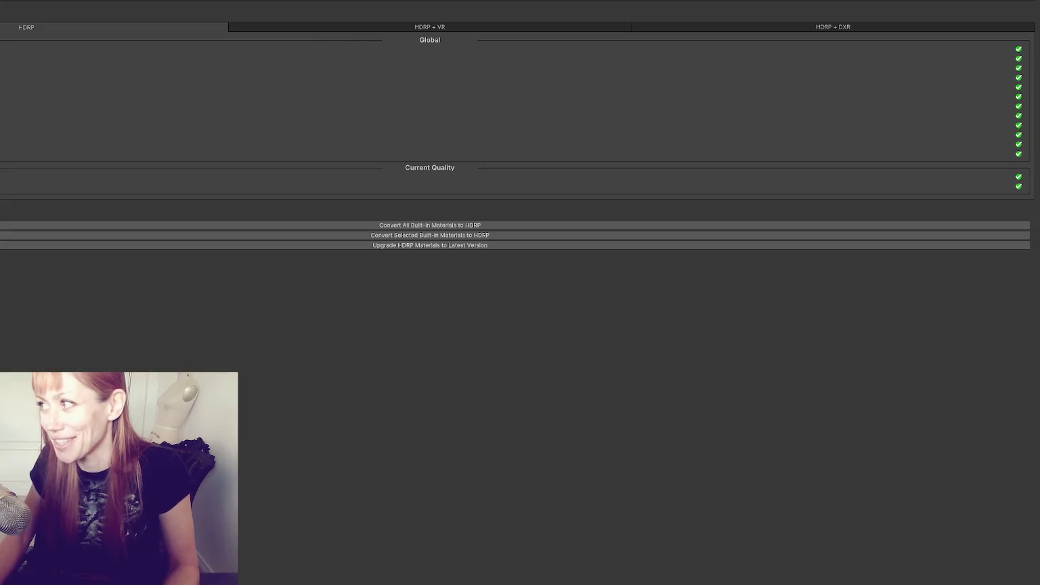
key(shift+space)
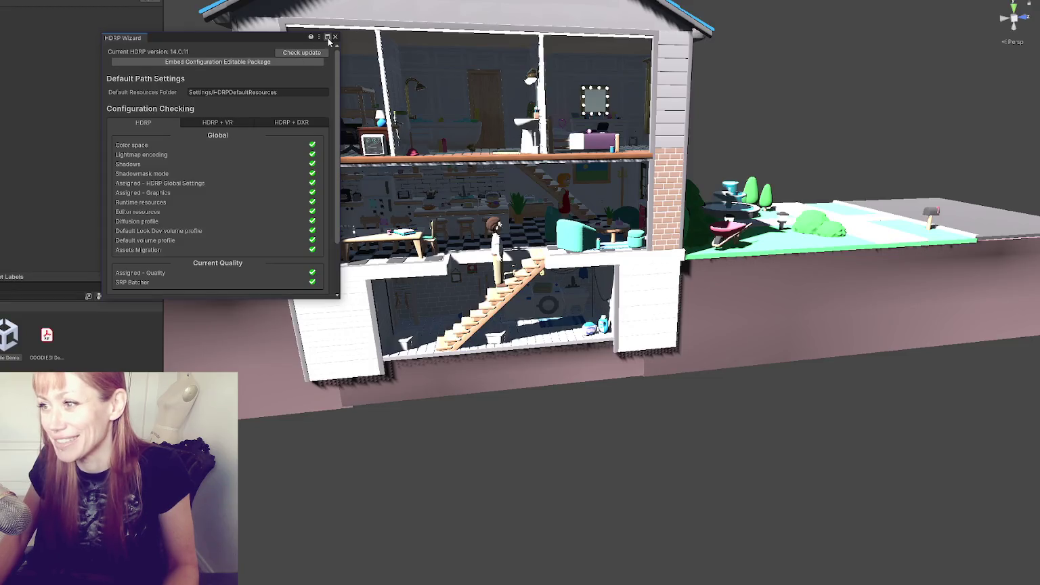
click(332, 36)
mouse_move(490, 71)
mouse_down()
mouse_move(542, 74)
mouse_move(474, 81)
mouse_move(791, 107)
mouse_move(782, 132)
mouse_move(743, 124)
mouse_move(859, 102)
mouse_move(779, 129)
mouse_up()
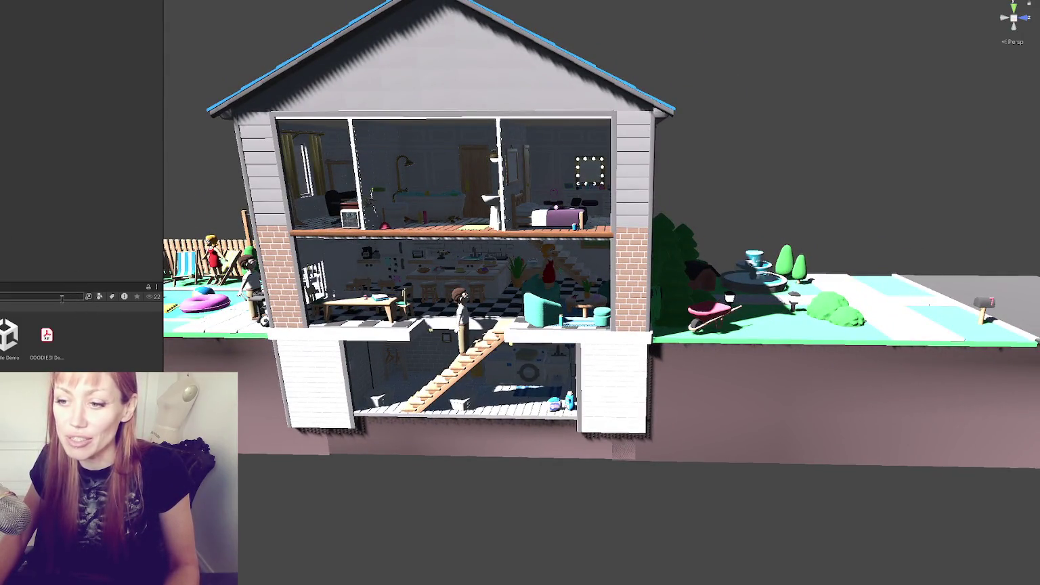
drag(80, 284, 79, 295)
drag(325, 203, 391, 192)
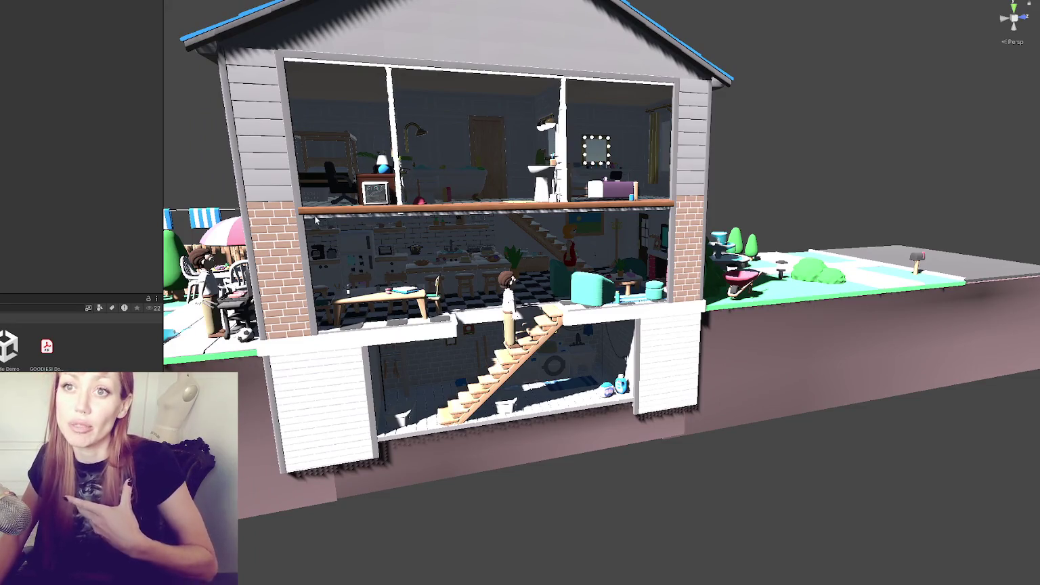
click(353, 214)
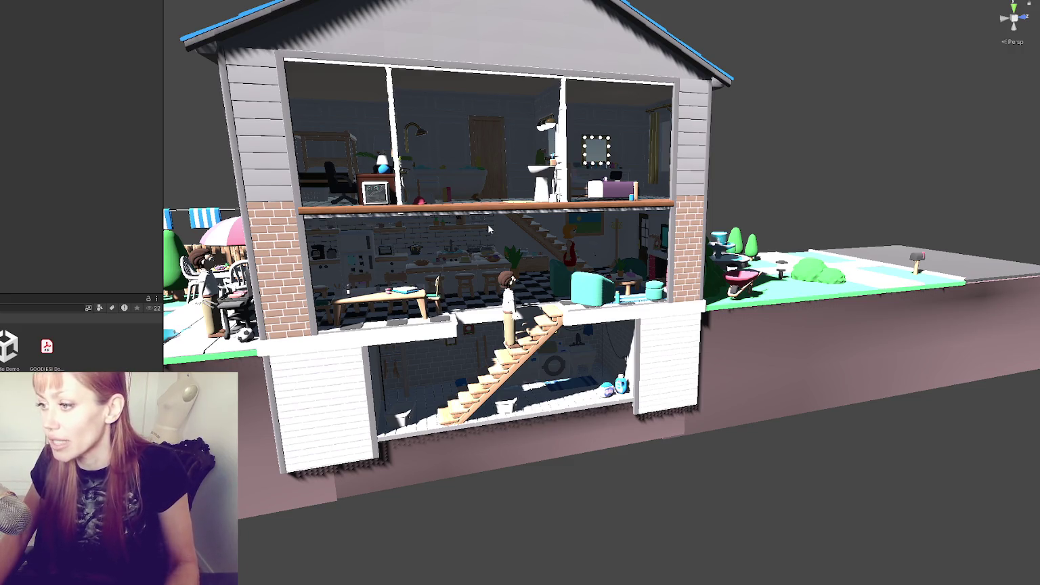
key(f)
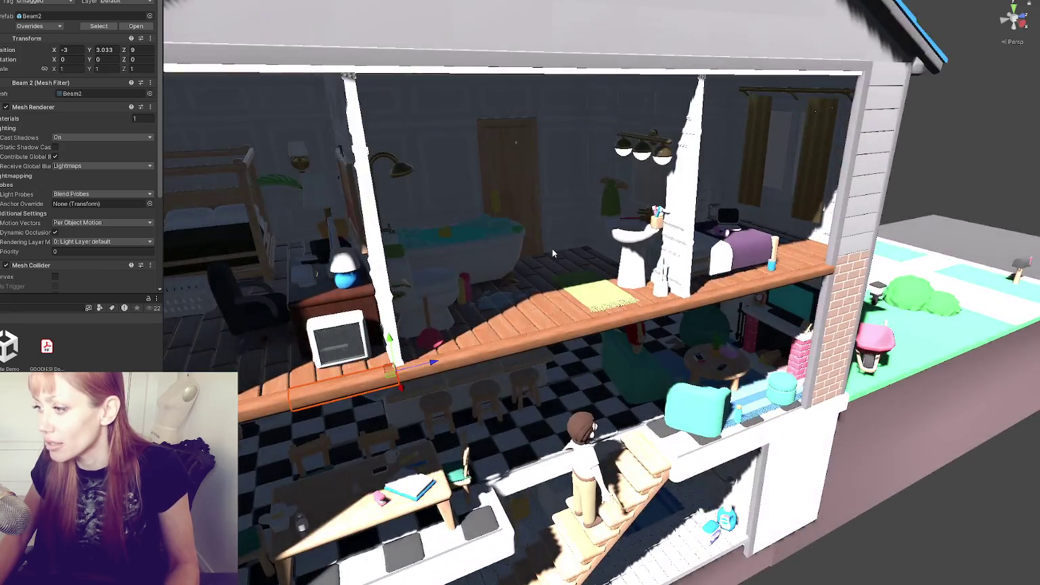
mouse_move(551, 248)
mouse_down()
mouse_move(596, 248)
mouse_move(482, 228)
mouse_up()
scroll(482, 228, down, 5)
click(223, 109)
drag(223, 109, 27, 250)
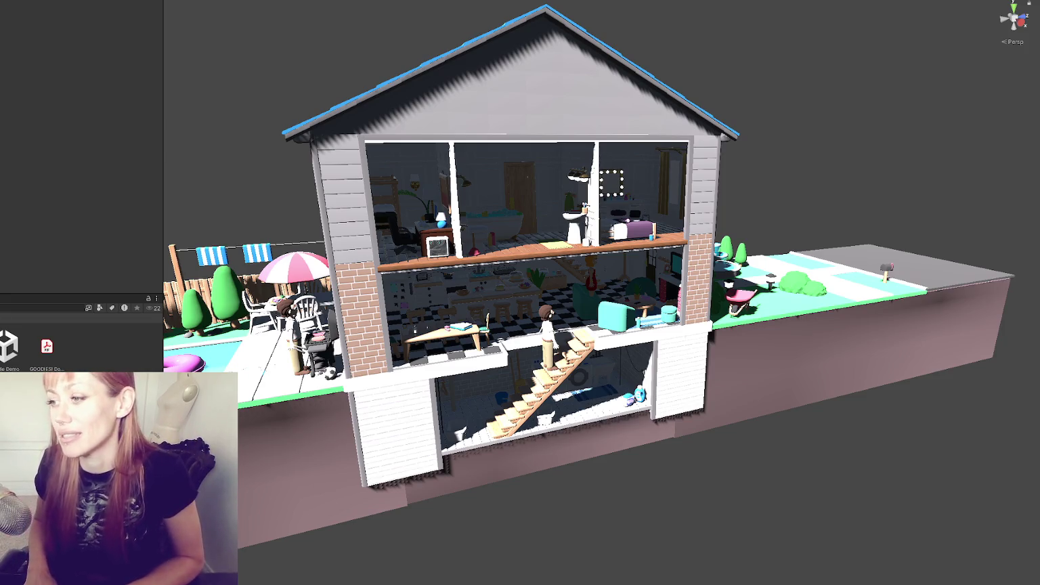
mouse_move(215, 77)
mouse_down()
mouse_move(395, 81)
mouse_move(231, 54)
mouse_move(310, 64)
mouse_up()
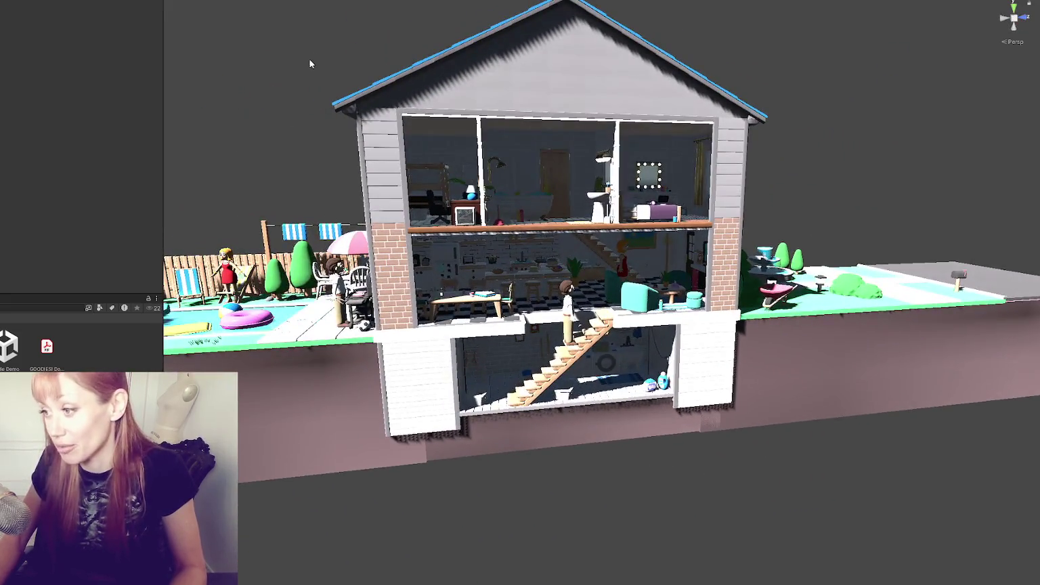
Select the directional light, collapse its settings, then deselect it
click(598, 274)
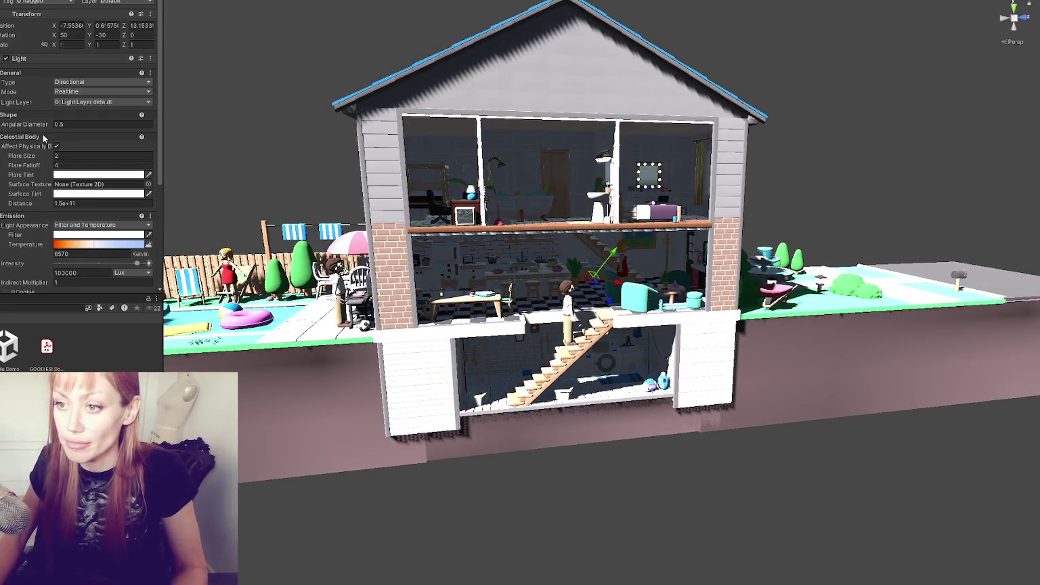
click(38, 58)
click(261, 101)
mouse_move(261, 101)
mouse_down()
mouse_move(177, 121)
mouse_move(319, 105)
mouse_up()
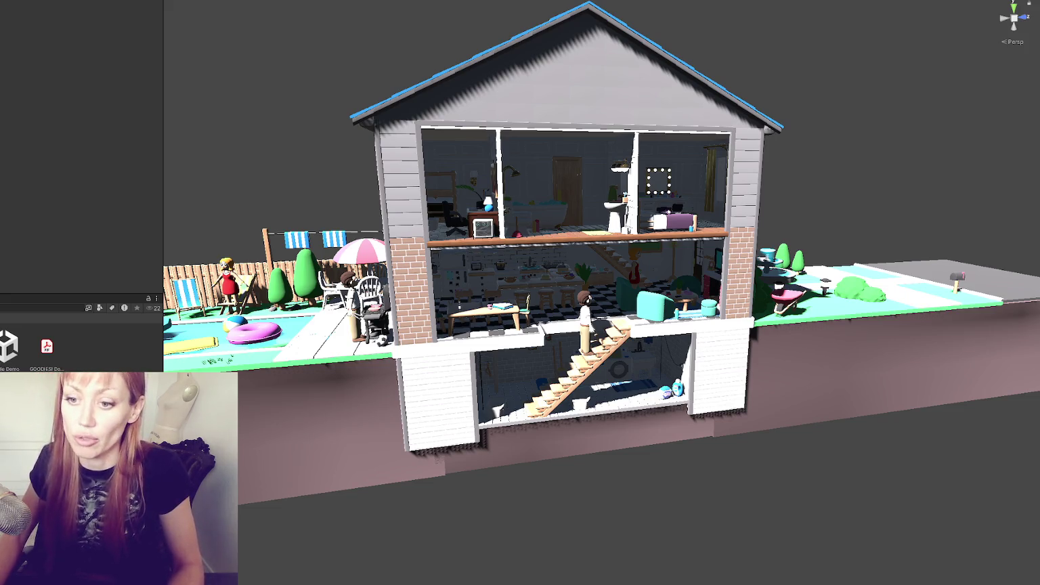
Select the point light inside the upstairs lamp to show its settings
scroll(68, 345, down, 1)
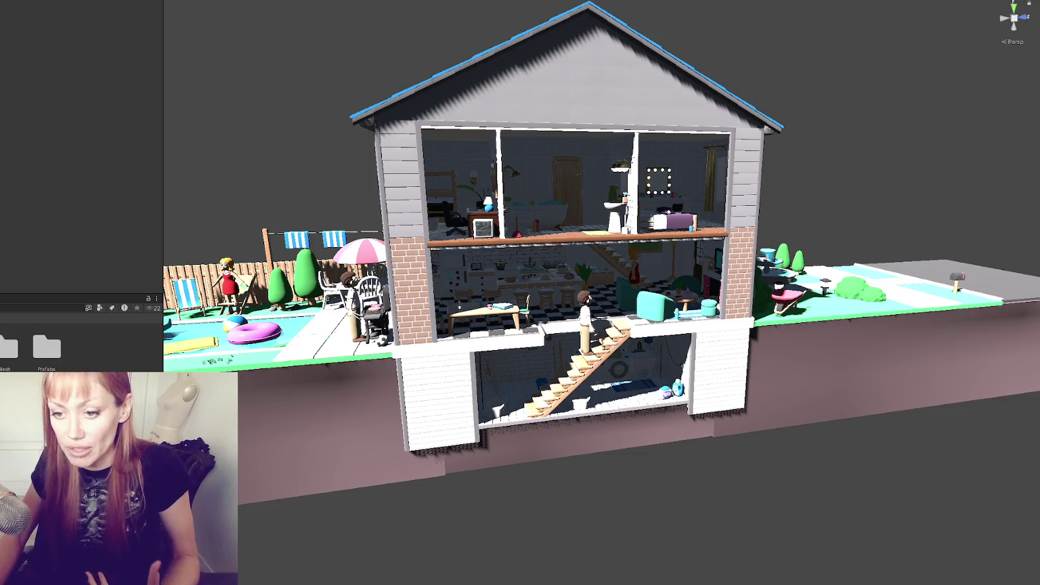
scroll(68, 346, up, 1)
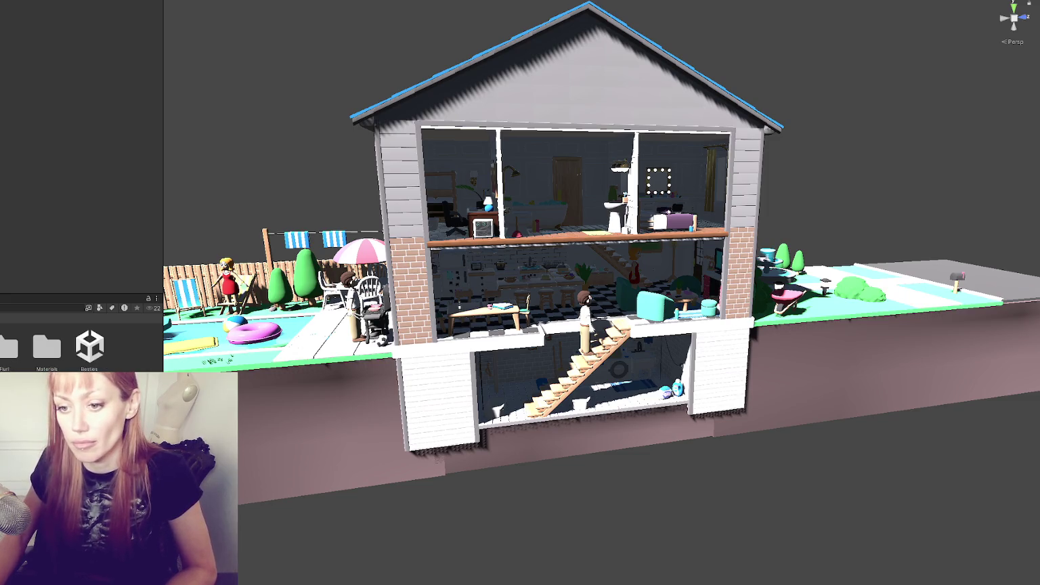
scroll(68, 345, down, 1)
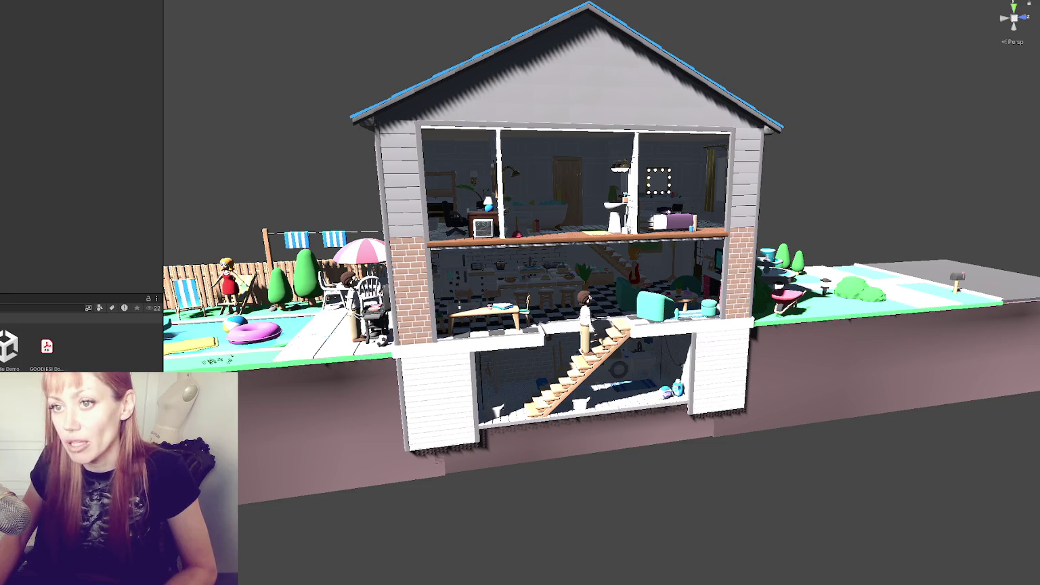
click(701, 260)
click(473, 254)
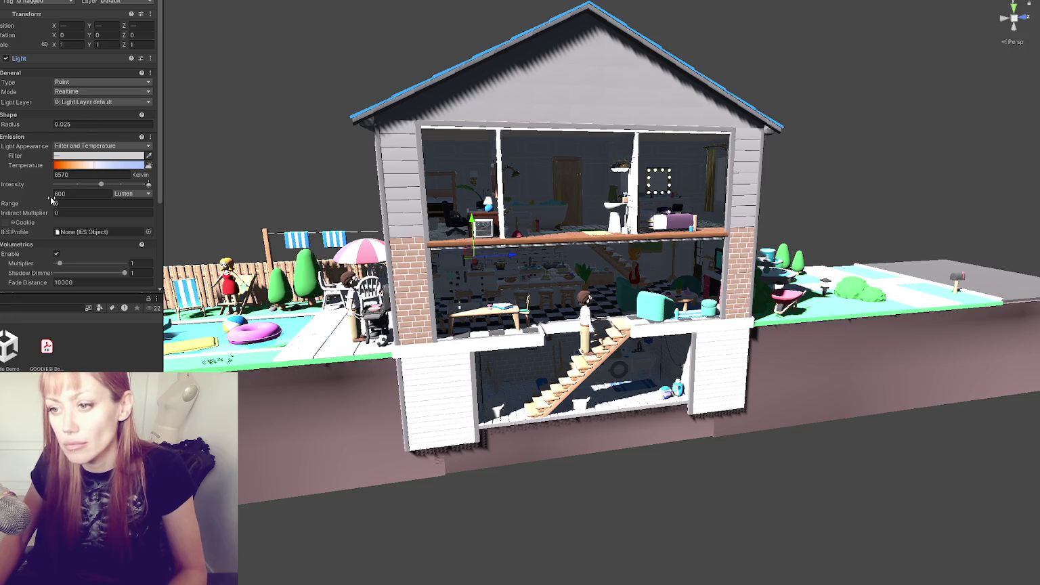
Switch the upstairs point light's intensity unit to Lux and set it to 200000
click(122, 194)
click(124, 224)
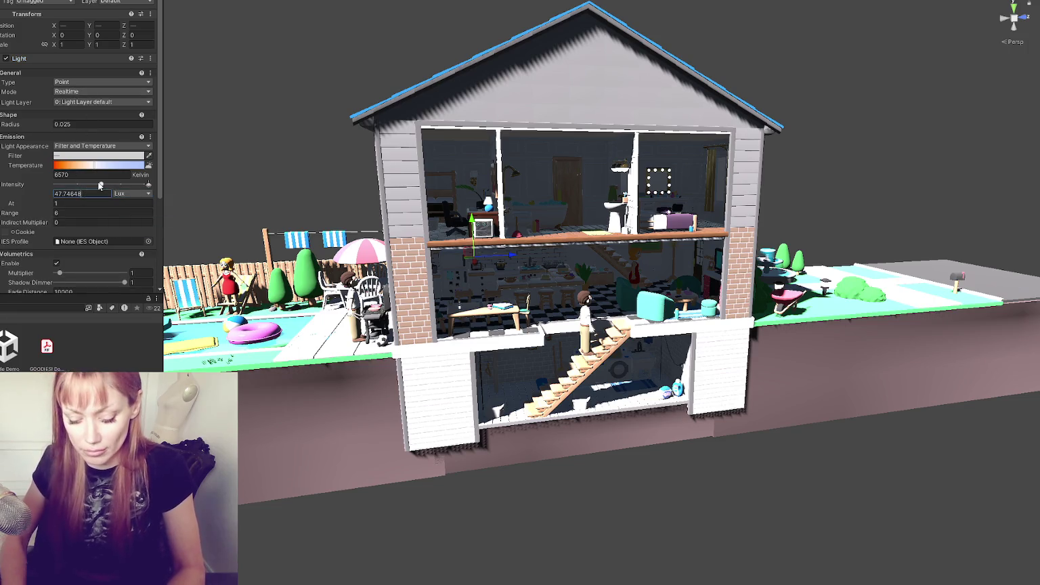
text(00)
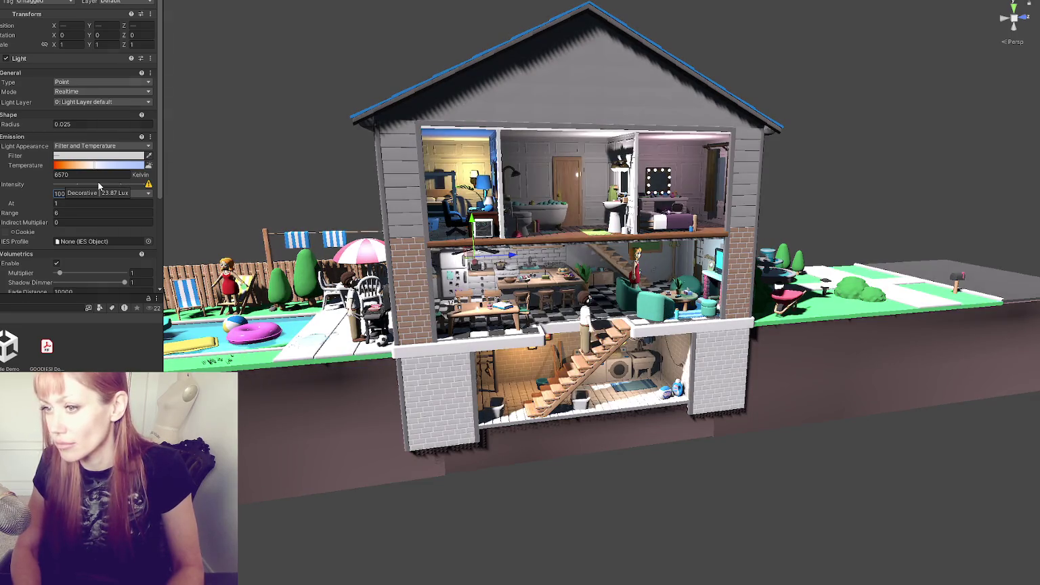
text(000)
click(57, 194)
key(BackSpace)
text(2)
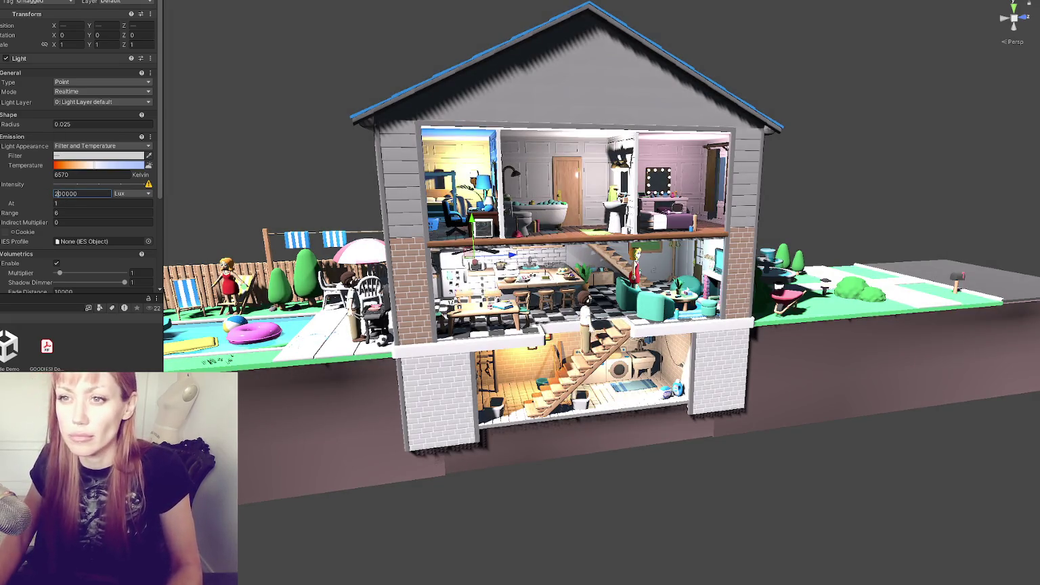
key(ctrl+z)
key(ctrl+z)
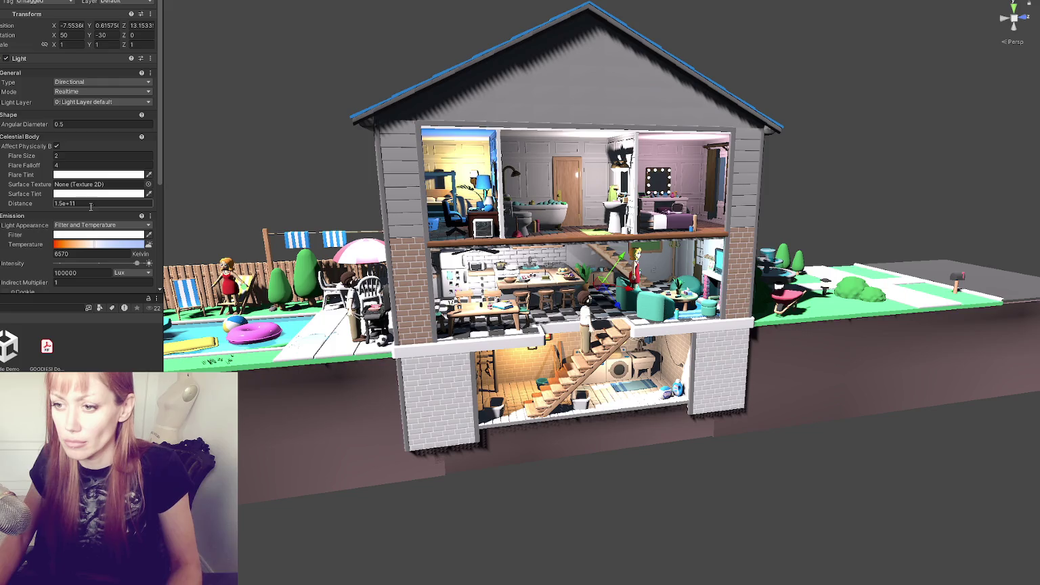
Change the directional sun light's intensity from 100000 to 30000 Lux
click(98, 273)
click(115, 273)
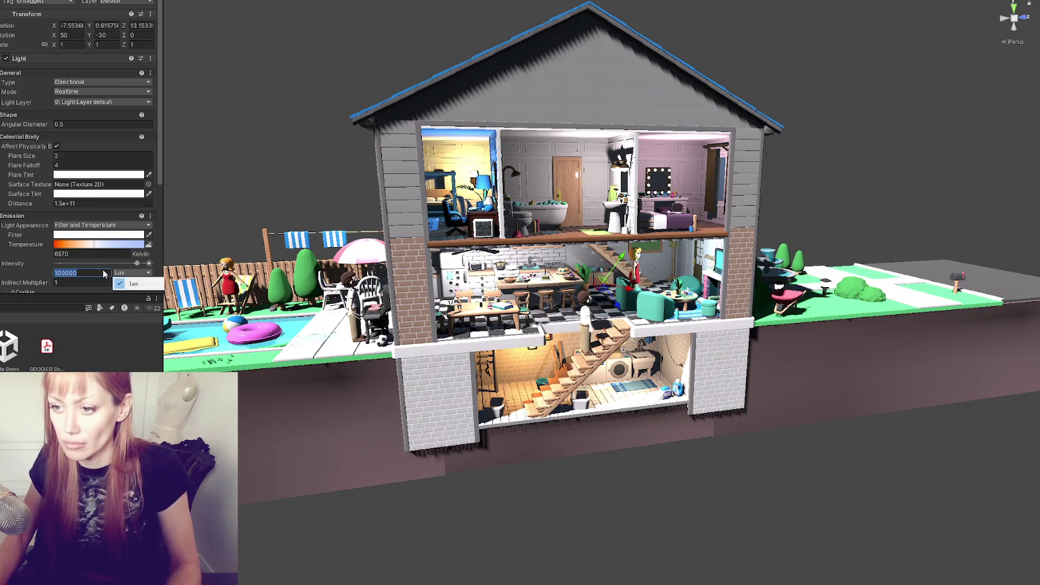
click(103, 272)
text(0)
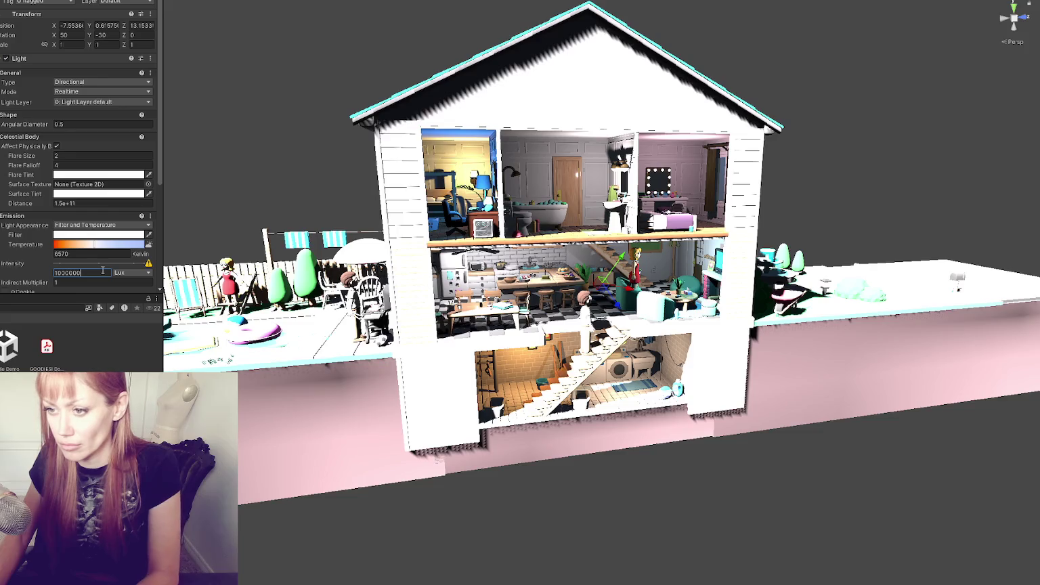
key(BackSpace)
key(BackSpace)
key(Return)
text(2)
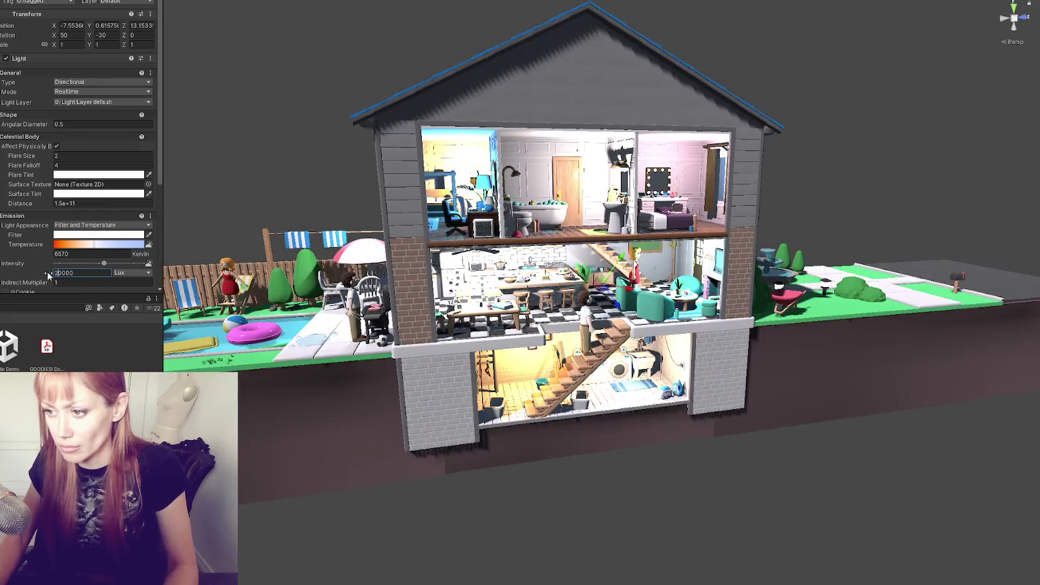
key(BackSpace)
text(3)
key(Return)
Lower the upstairs point light's intensity from 200000 to 40000 Lux
click(57, 194)
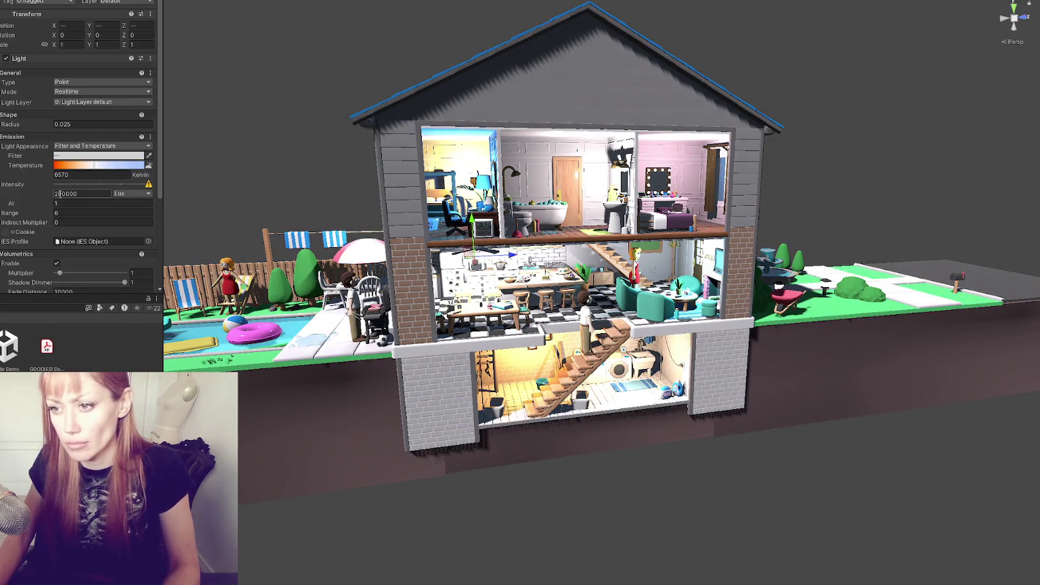
text(1)
key(BackSpace)
key(Delete)
text(8)
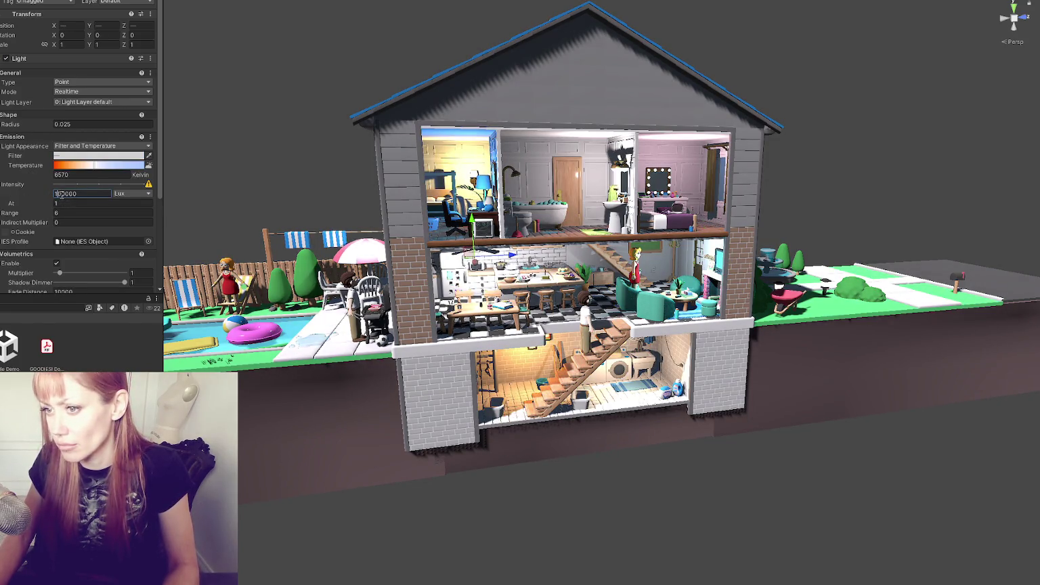
key(BackSpace)
text(4)
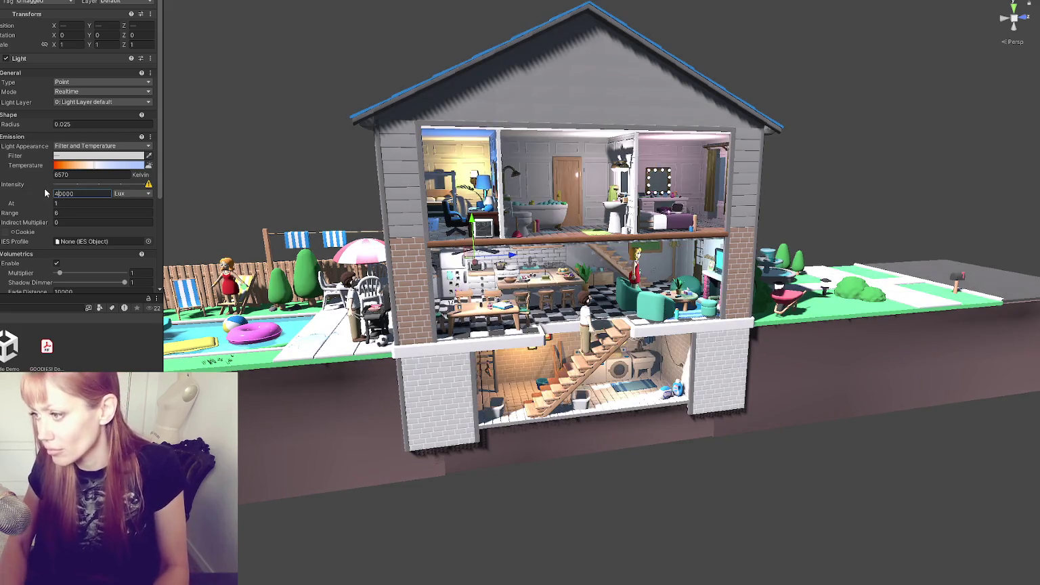
scroll(520, 292, up, 5)
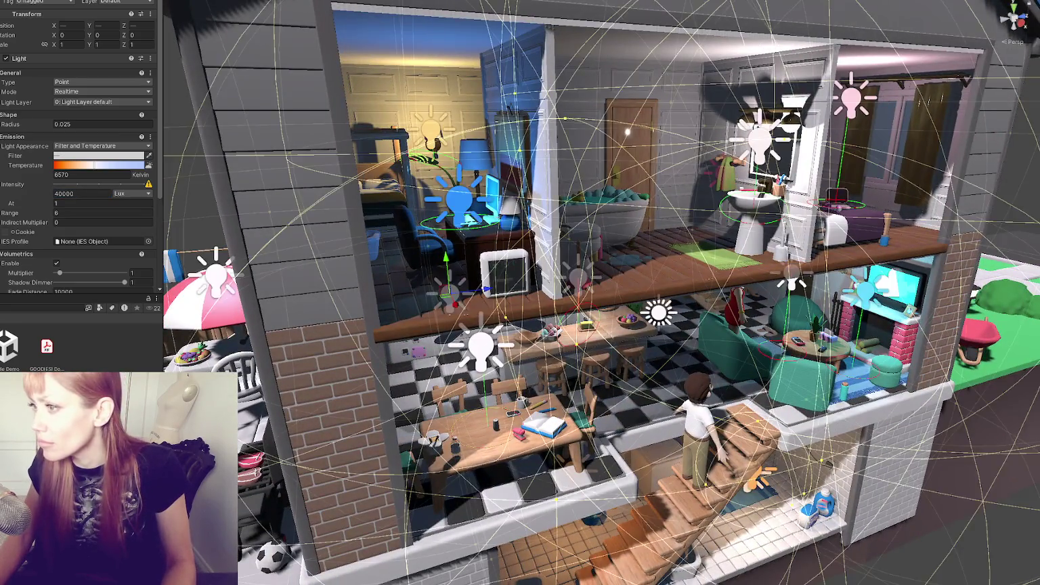
Nudge the bedroom lamp light in the demo house slightly sideways
click(437, 133)
drag(437, 133, 554, 155)
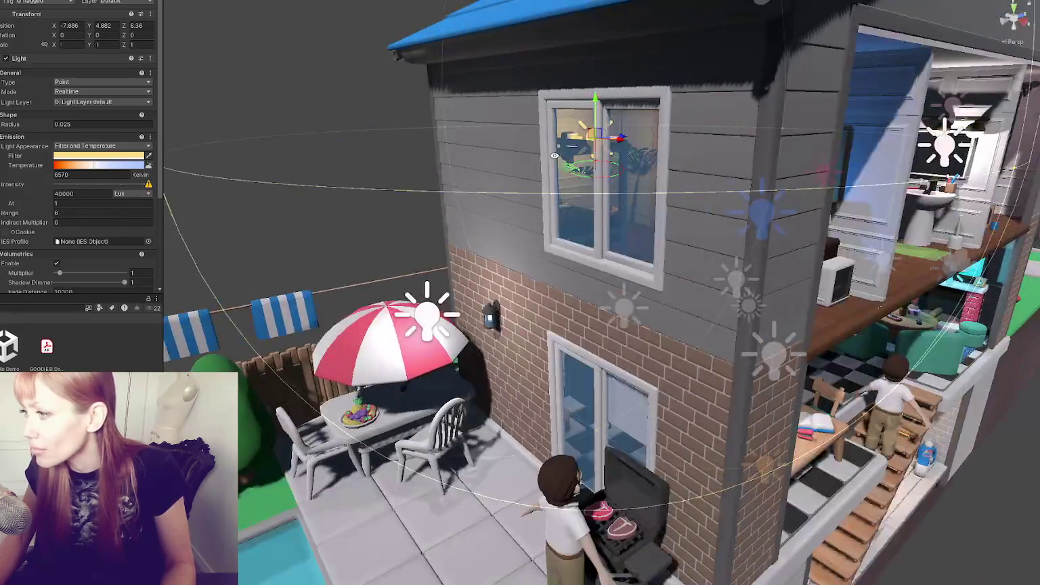
drag(618, 144, 161, 217)
scroll(185, 198, down, 10)
click(305, 184)
Open the Besties scene and frame the Bradley character in the view
scroll(263, 162, up, 5)
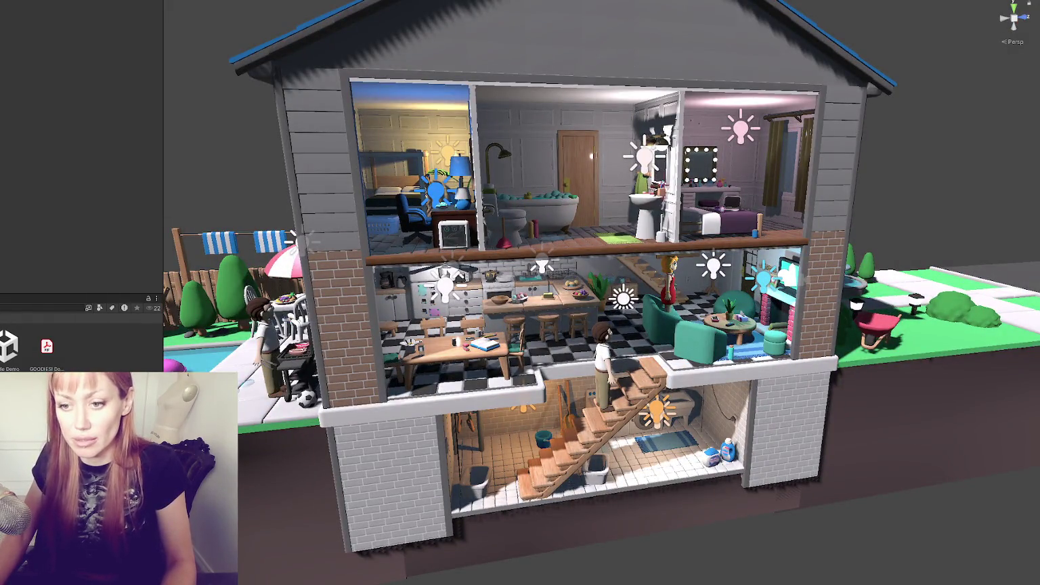
scroll(3, 352, up, 2)
double_click(89, 346)
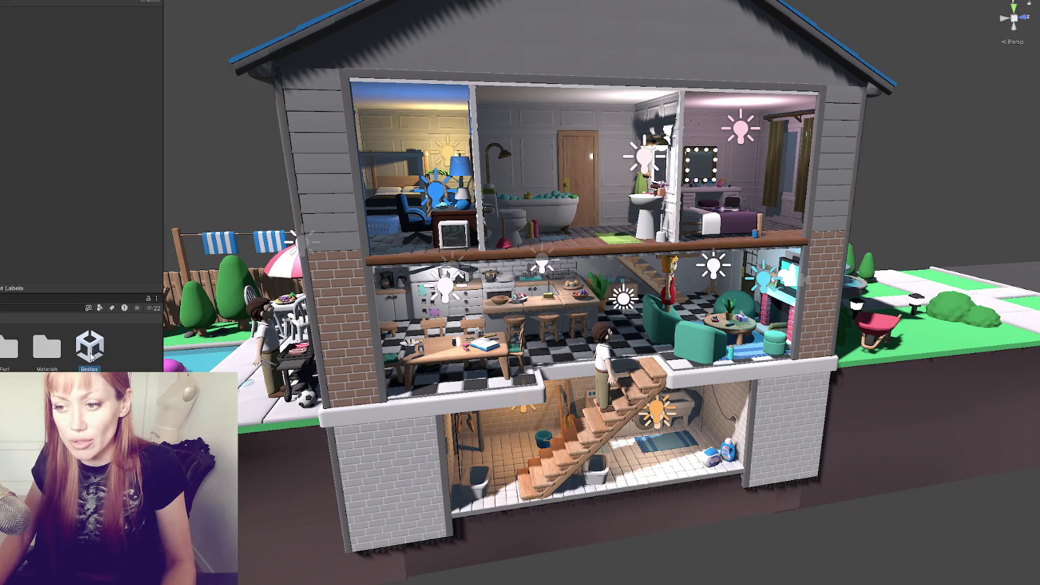
double_click(0, 71)
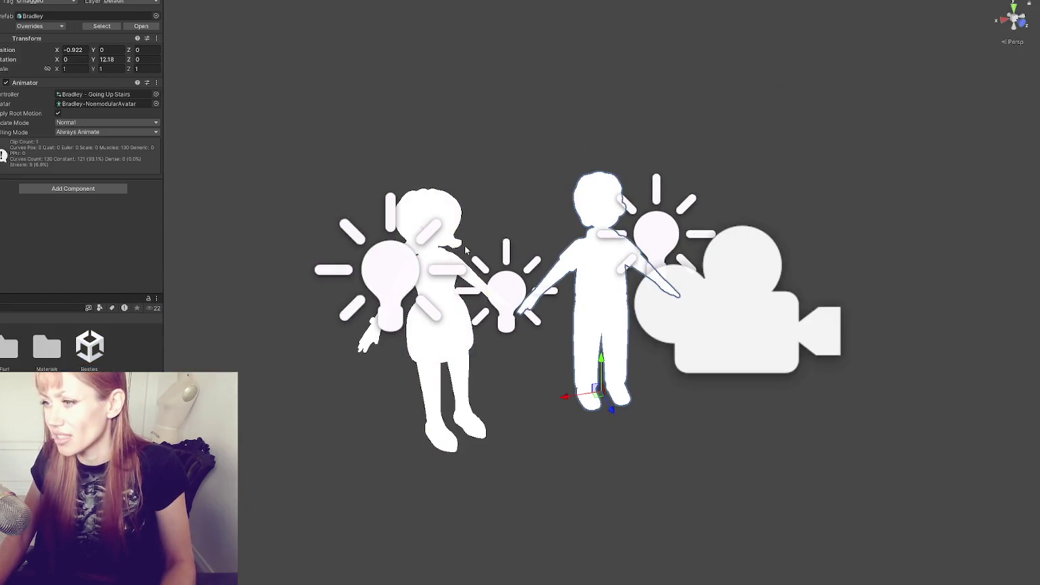
Select both lights beside the characters and switch their intensity unit to Lux
click(392, 279)
click(626, 260)
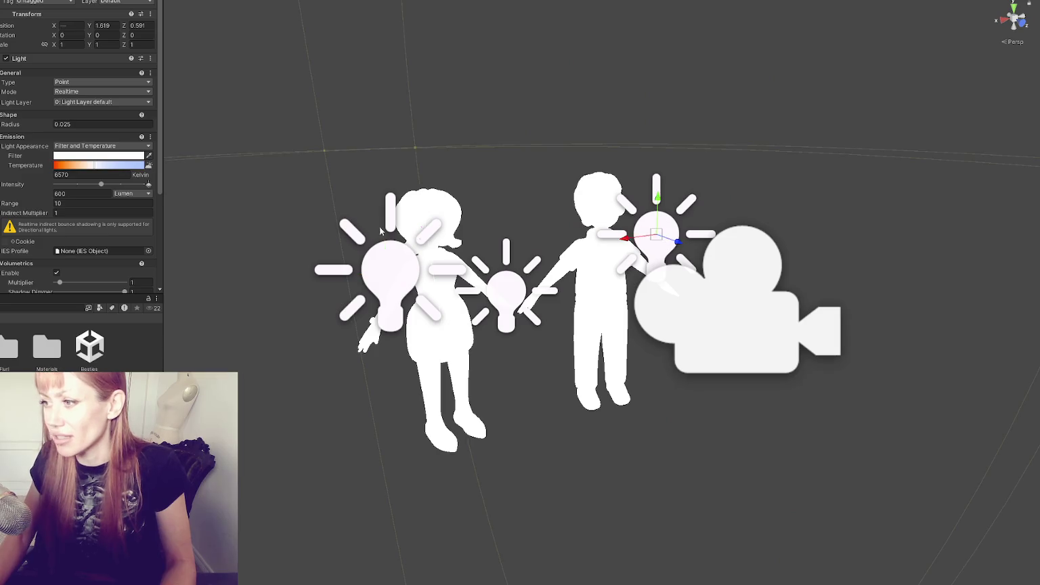
click(130, 194)
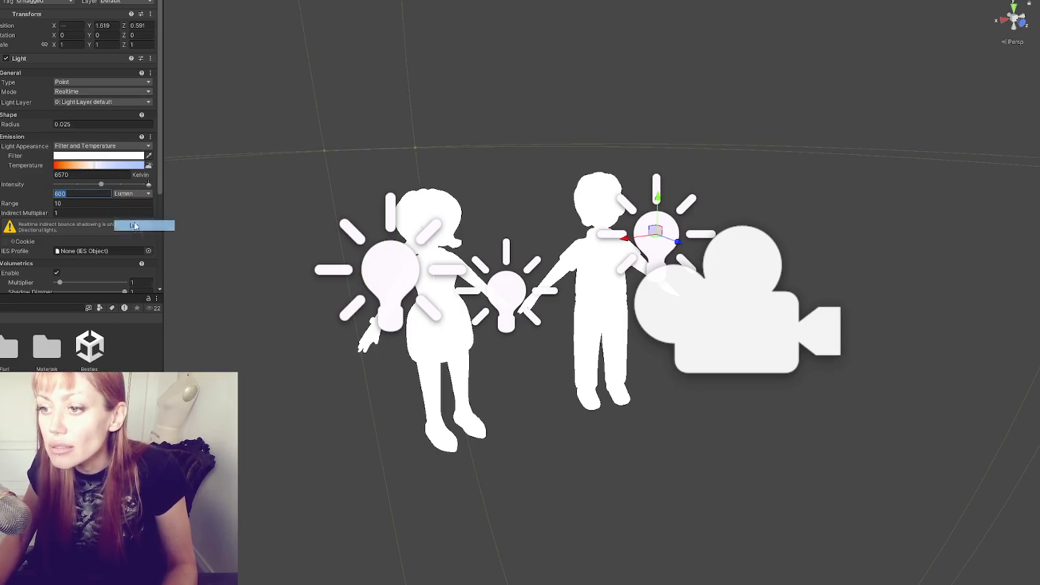
click(138, 224)
text(1000)
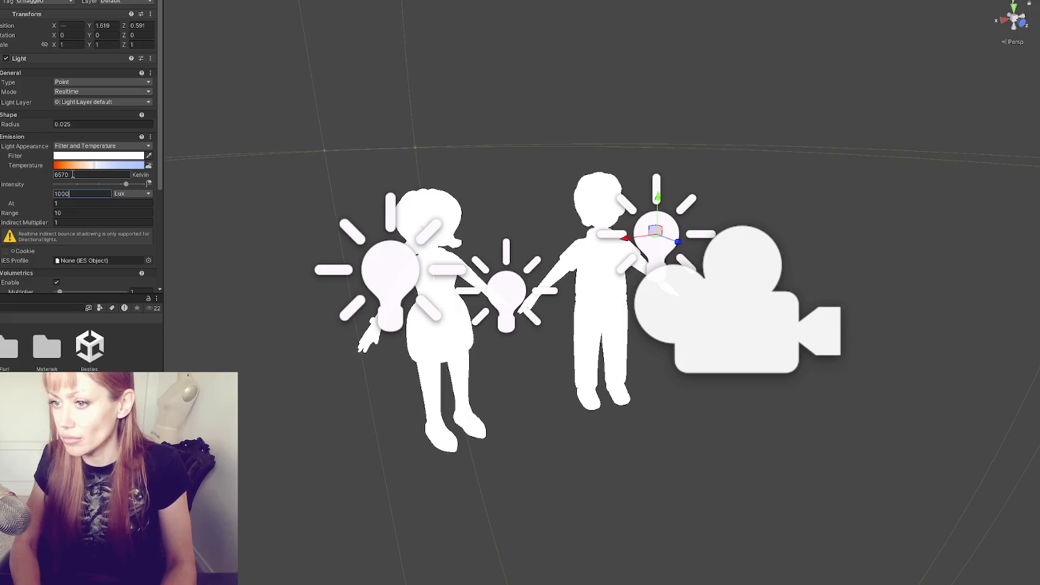
key(ctrl+z)
key(ctrl+z)
key(ctrl+z)
Set the point lights' intensity to 0 Lux
click(123, 194)
click(136, 225)
click(93, 194)
text(100)
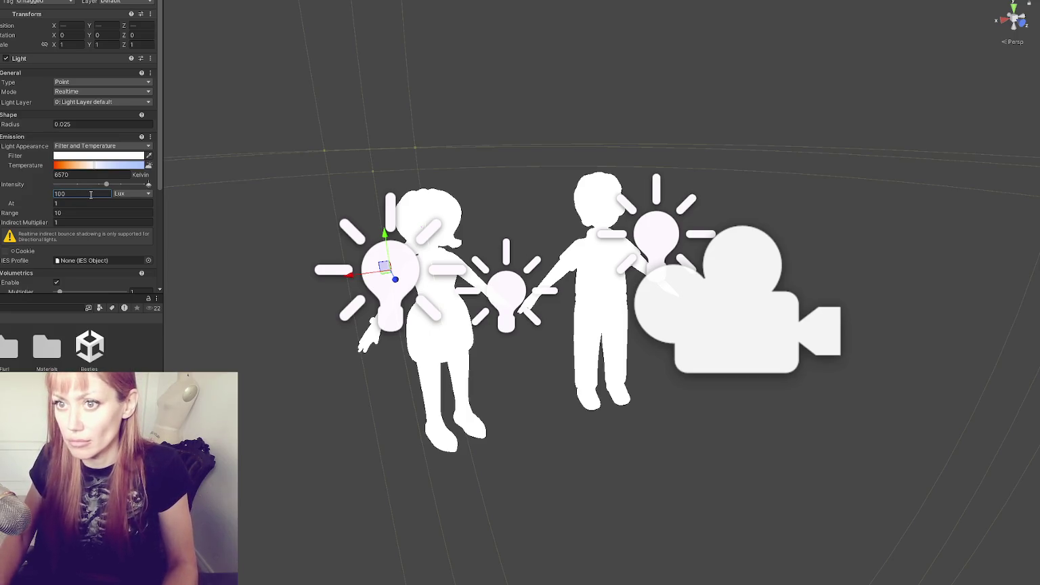
click(71, 222)
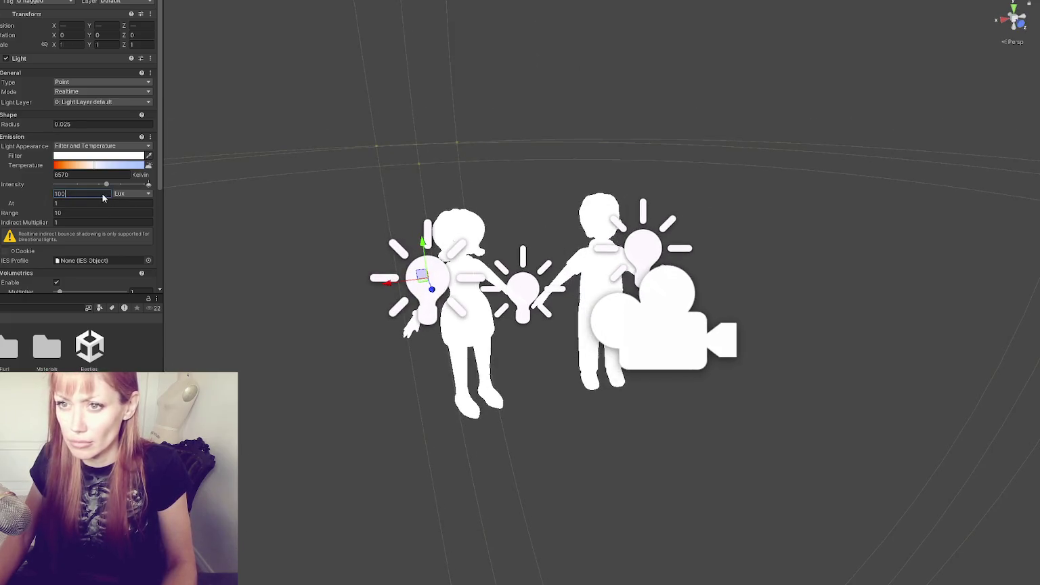
key(ctrl+a)
text(0)
click(74, 222)
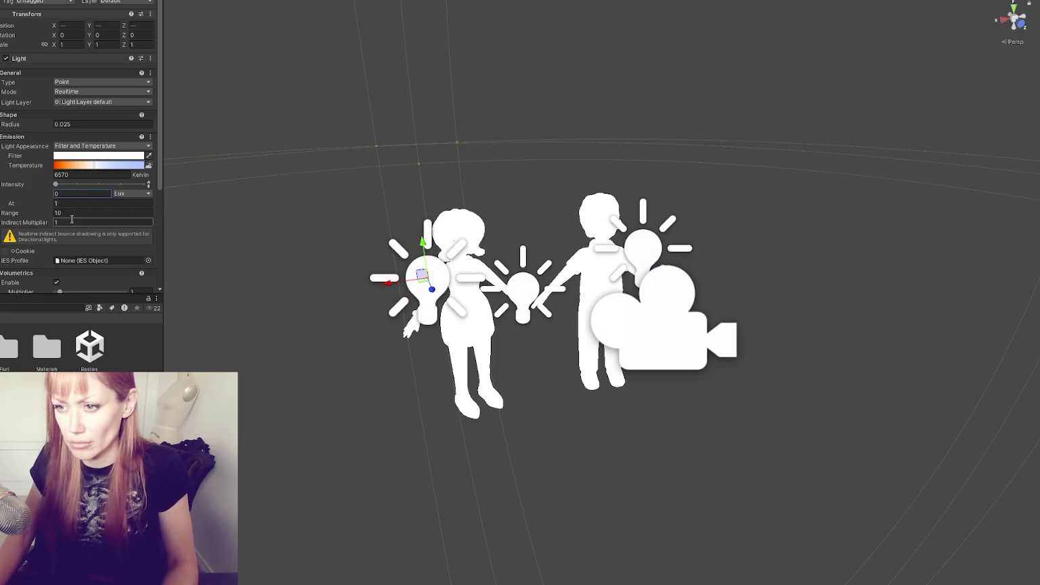
key(Return)
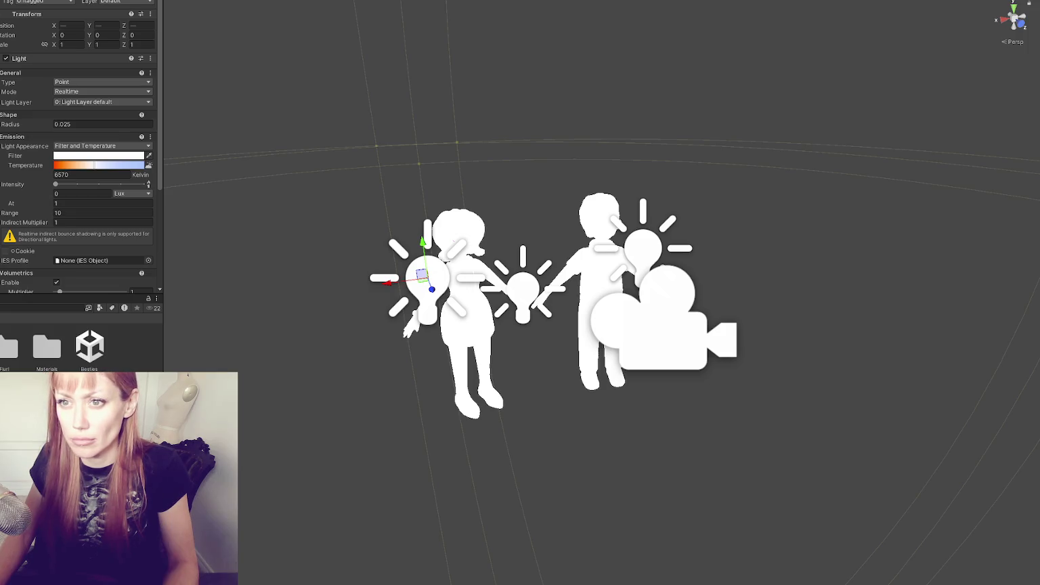
Give the Main Camera FXAA post anti-aliasing, then delete the point lights
click(664, 325)
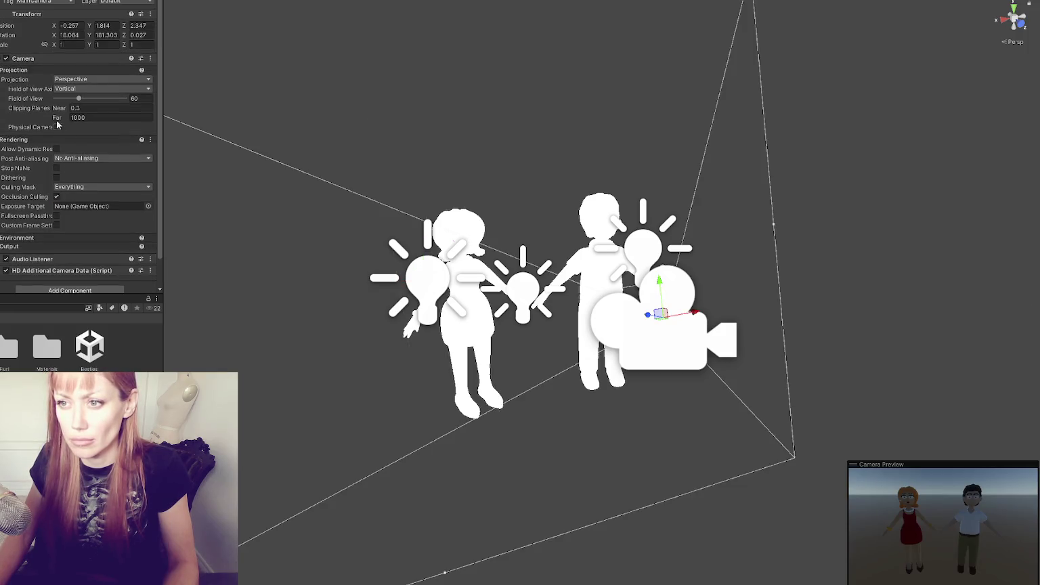
click(74, 158)
click(82, 181)
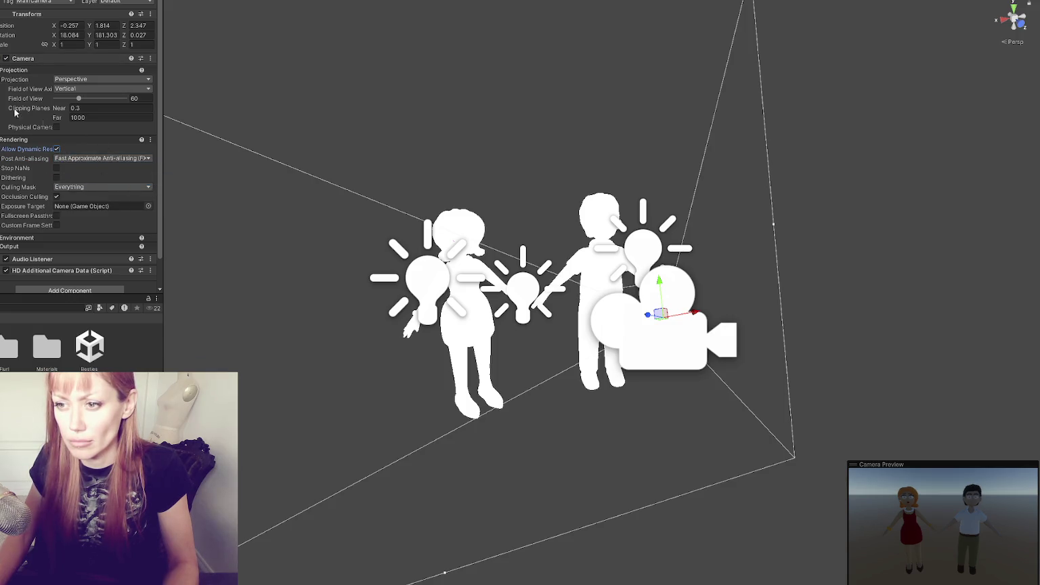
key(Up)
key(Up)
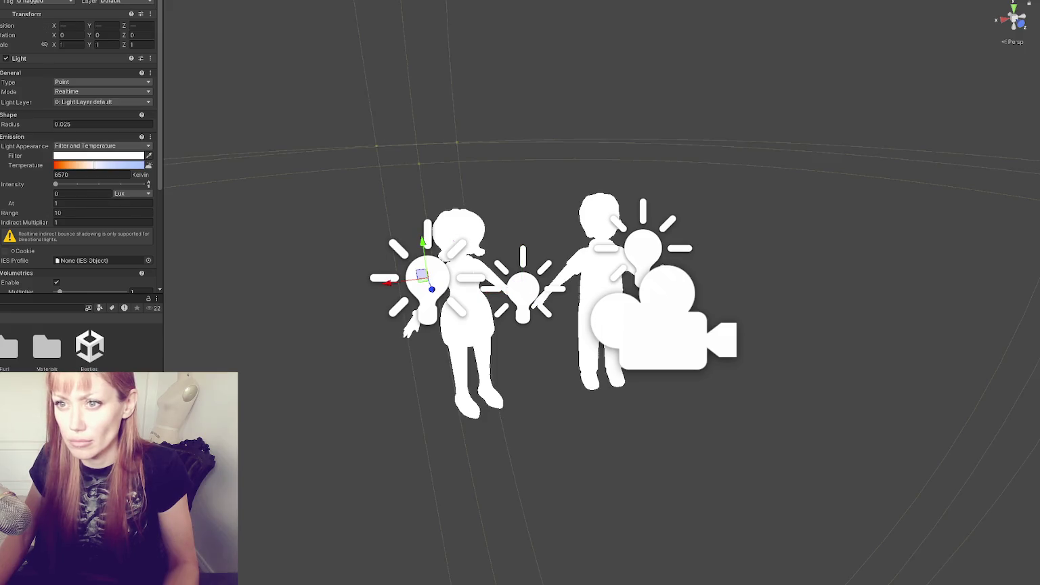
key(Delete)
Add a Point Light beside the characters and create a Global Volume
right_click(1, 48)
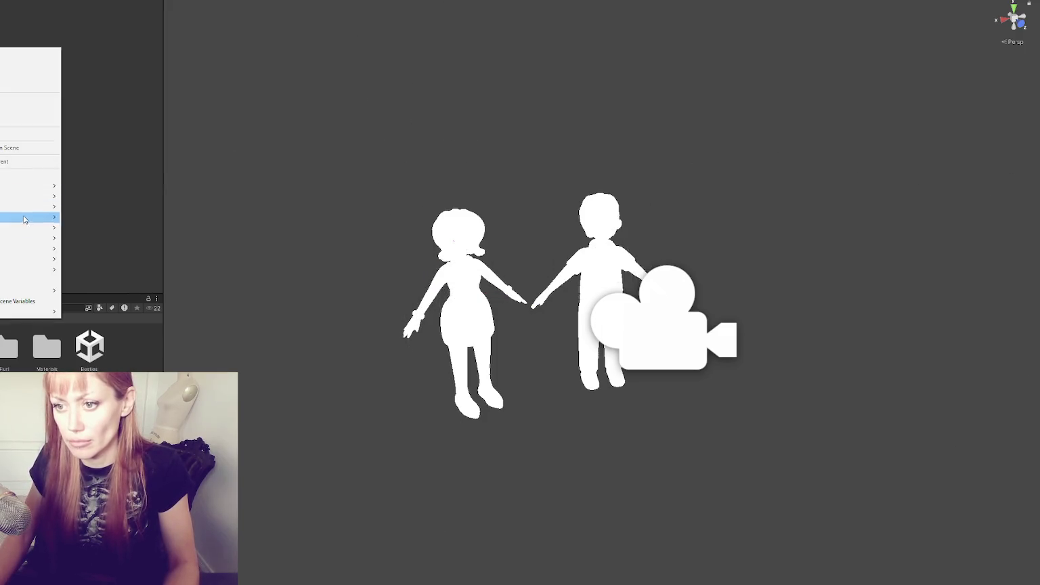
mouse_move(15, 218)
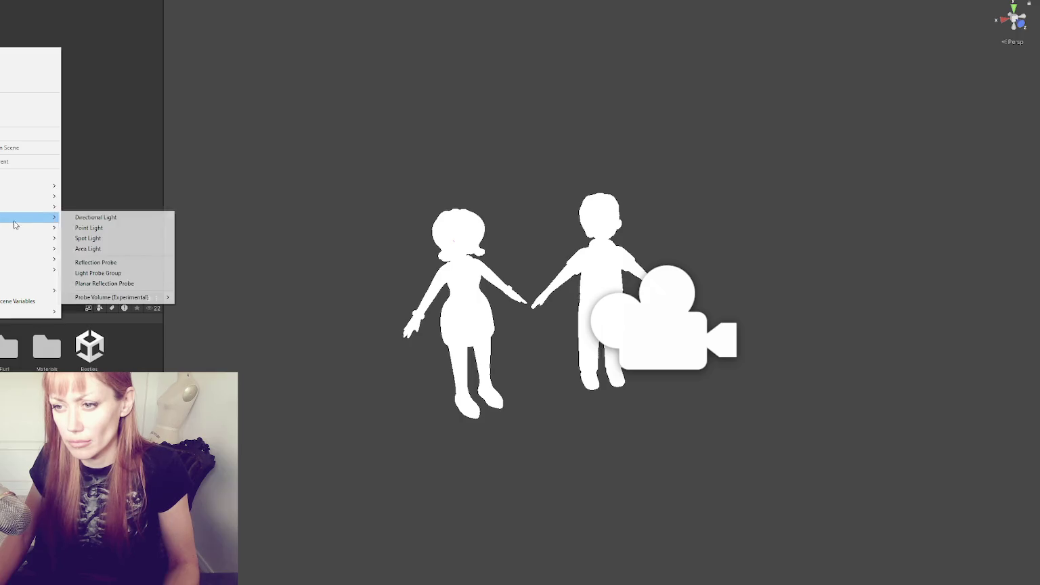
click(116, 227)
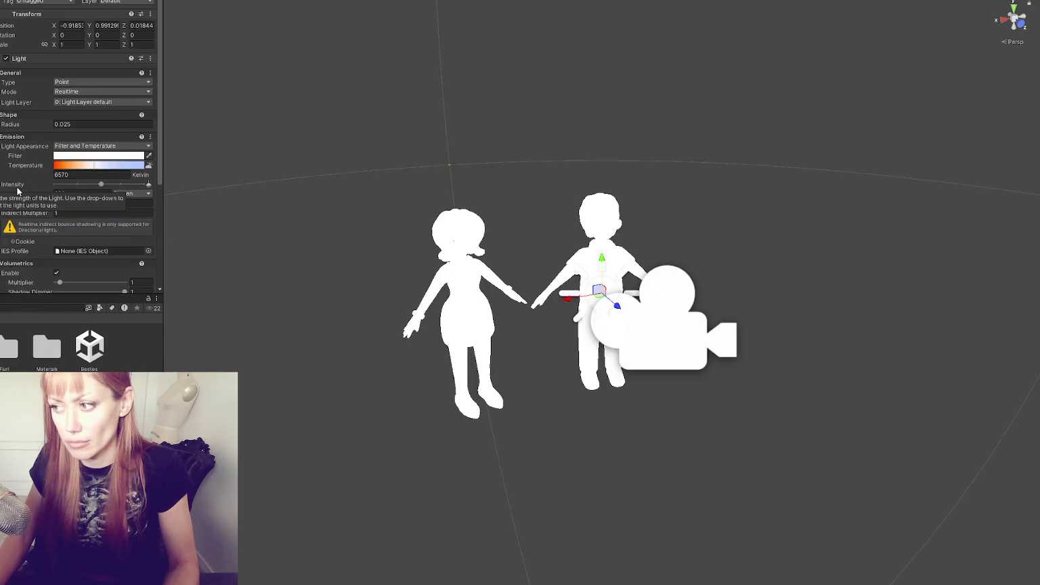
click(221, 128)
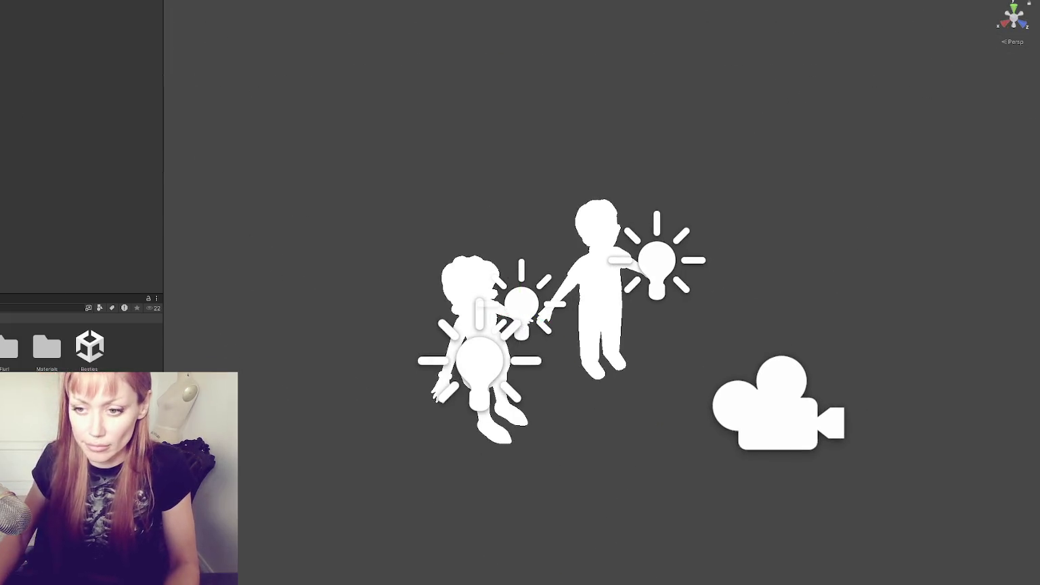
click(27, 295)
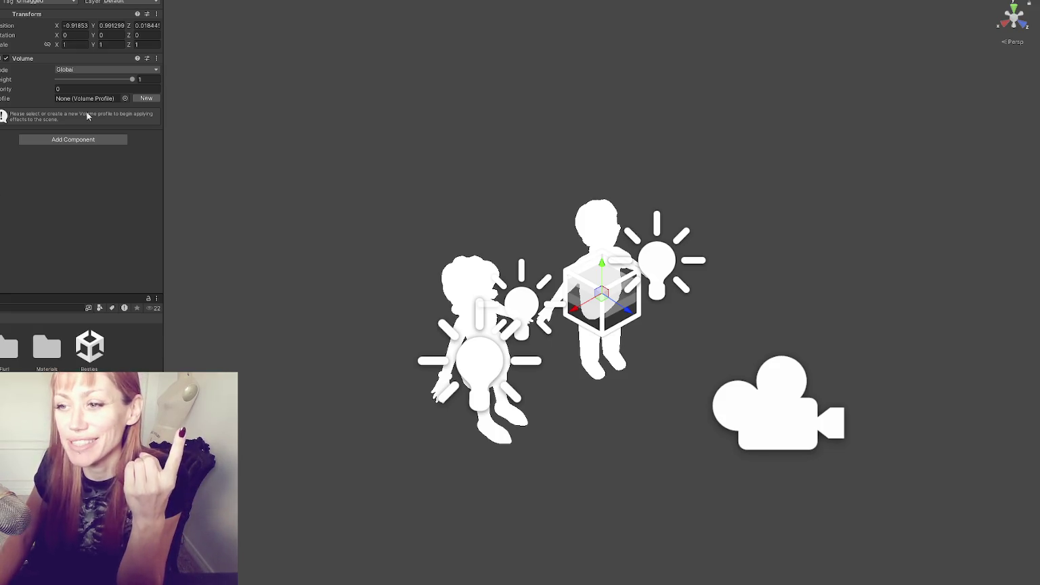
Assign a new volume profile with an Exposure override in Fixed mode, exposure about 8.49
click(145, 98)
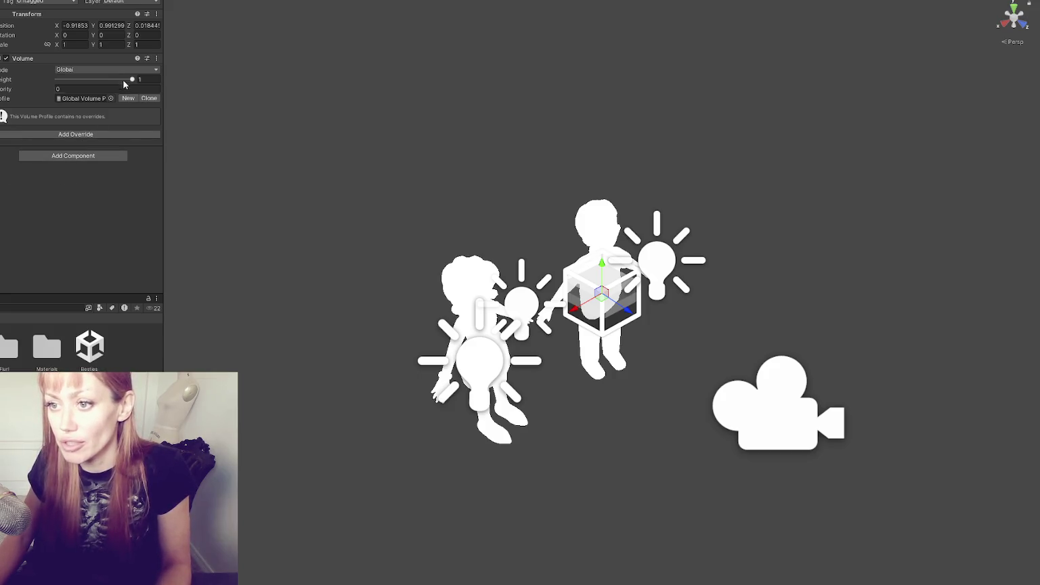
click(127, 133)
click(94, 172)
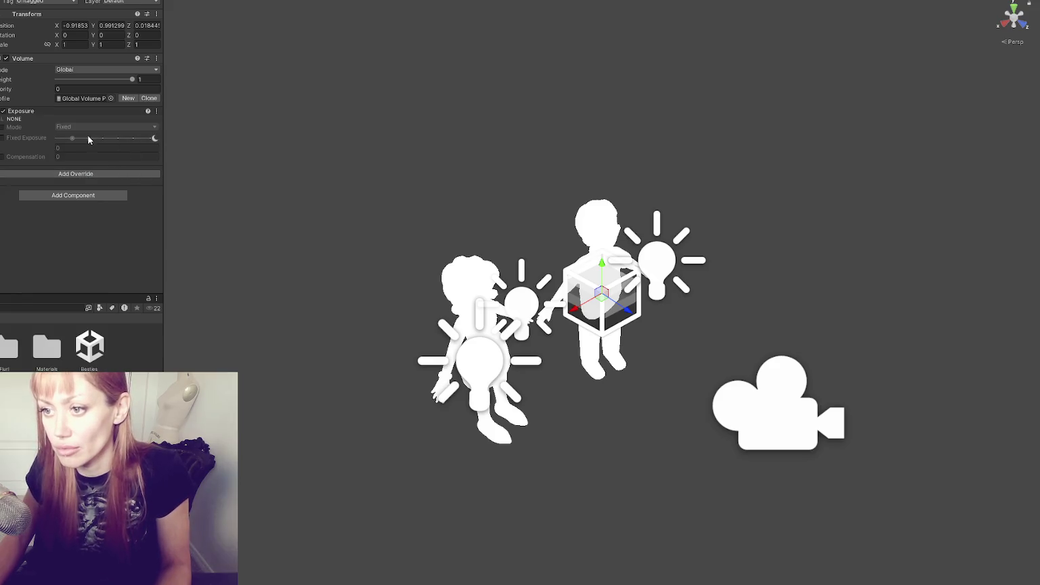
click(3, 127)
click(3, 138)
mouse_move(71, 138)
mouse_down()
mouse_move(129, 139)
mouse_move(117, 139)
mouse_up()
mouse_move(291, 156)
mouse_down()
mouse_move(325, 117)
mouse_move(437, 172)
mouse_move(509, 185)
mouse_move(269, 161)
mouse_move(501, 144)
mouse_up()
drag(116, 139, 120, 140)
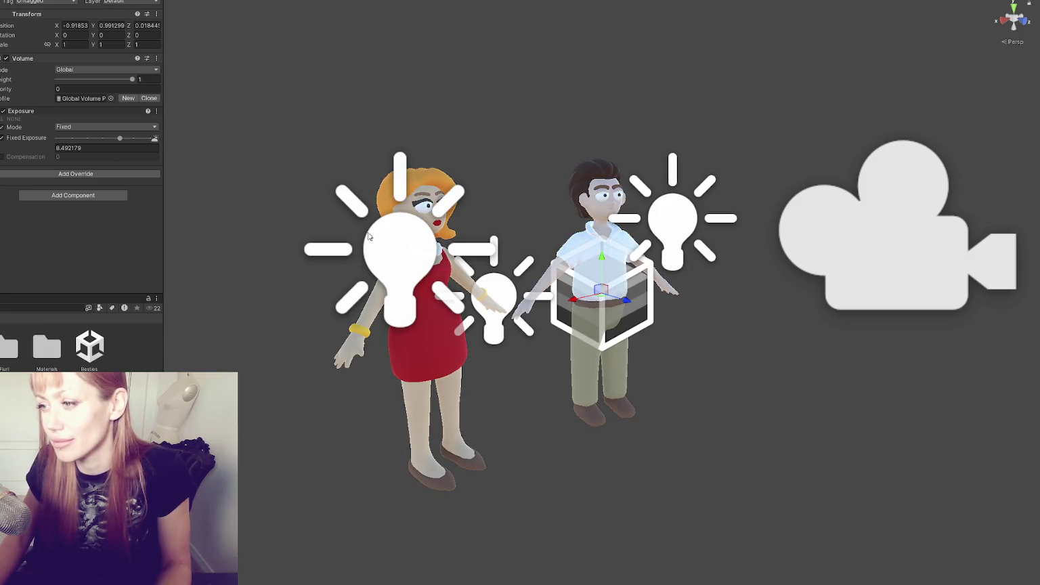
Select all the point lights around the characters and frame them in view
click(370, 236)
click(630, 227)
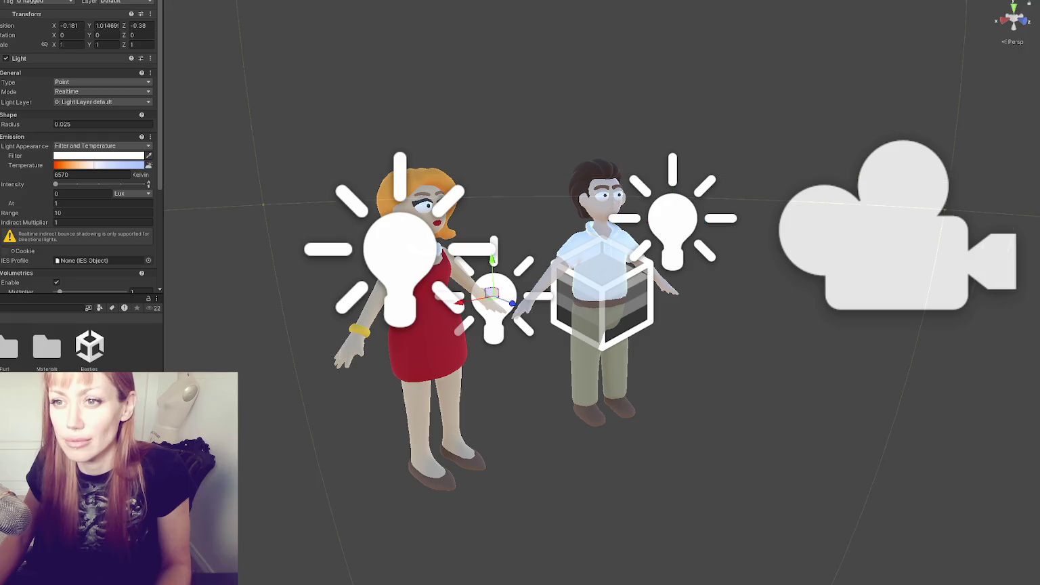
click(494, 301)
click(494, 301)
click(494, 301)
ctrl+click(400, 237)
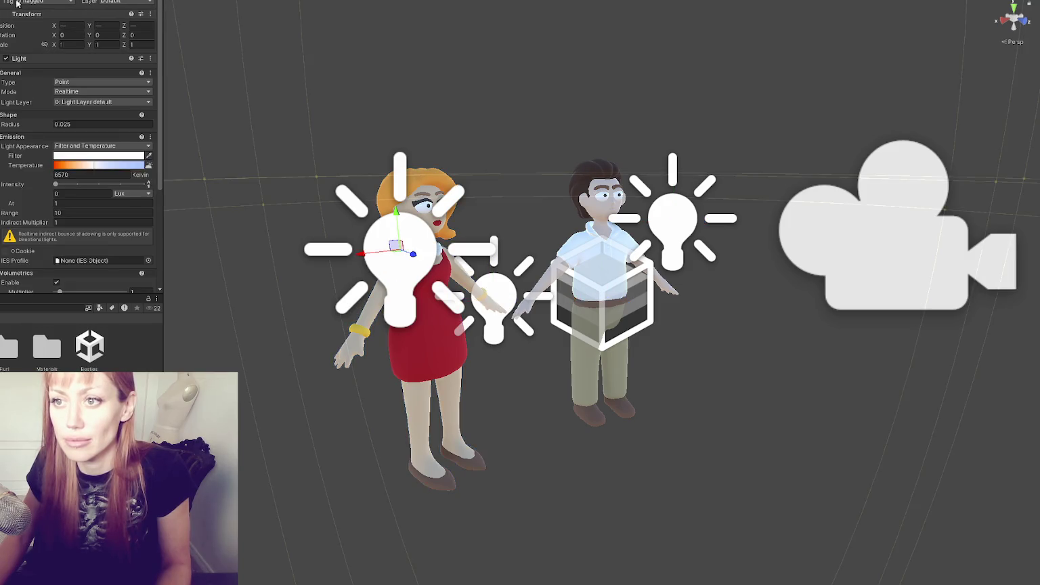
key(alt+shift+a)
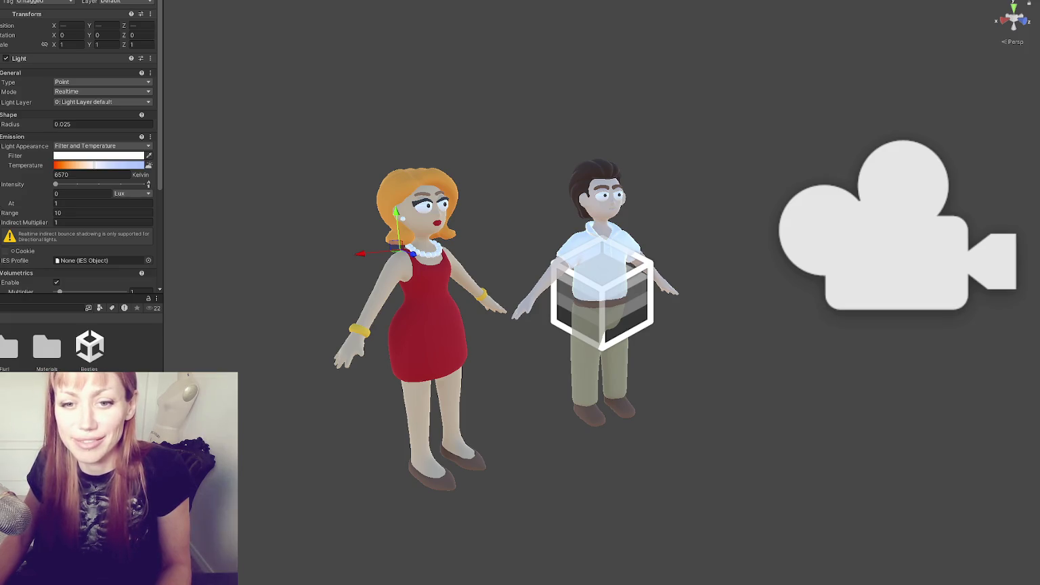
key(f)
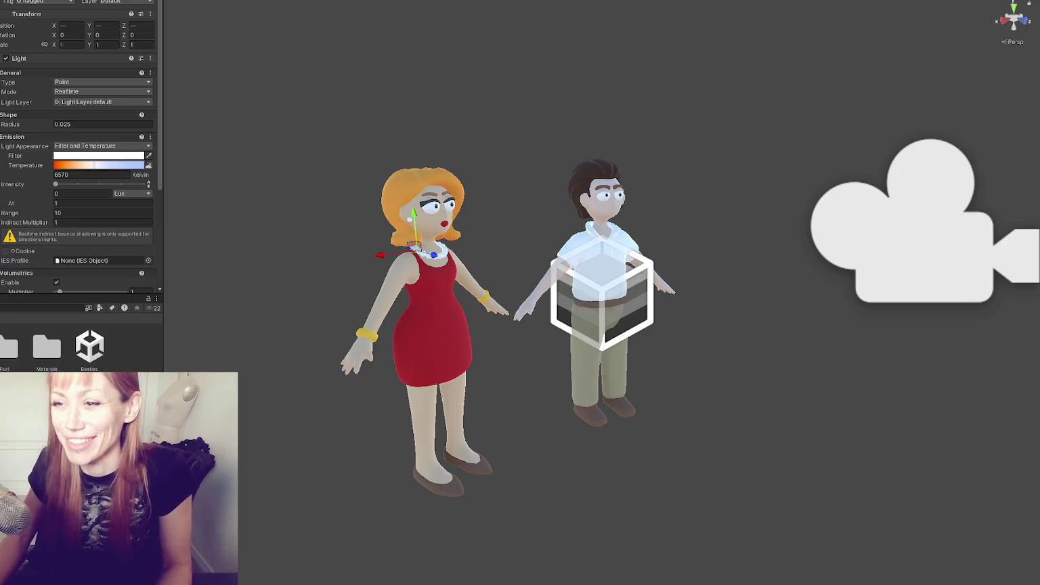
mouse_move(364, 142)
mouse_down()
mouse_move(258, 147)
mouse_move(448, 82)
mouse_move(67, 32)
mouse_up()
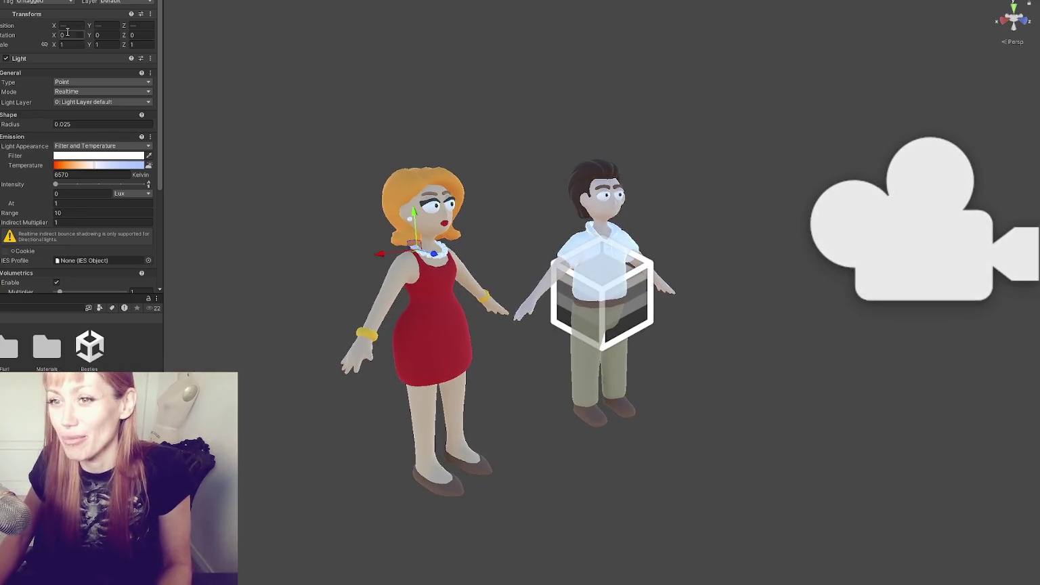
key(ctrl+shift+g)
Set the selected point lights' intensity to 300
click(104, 195)
text(100)
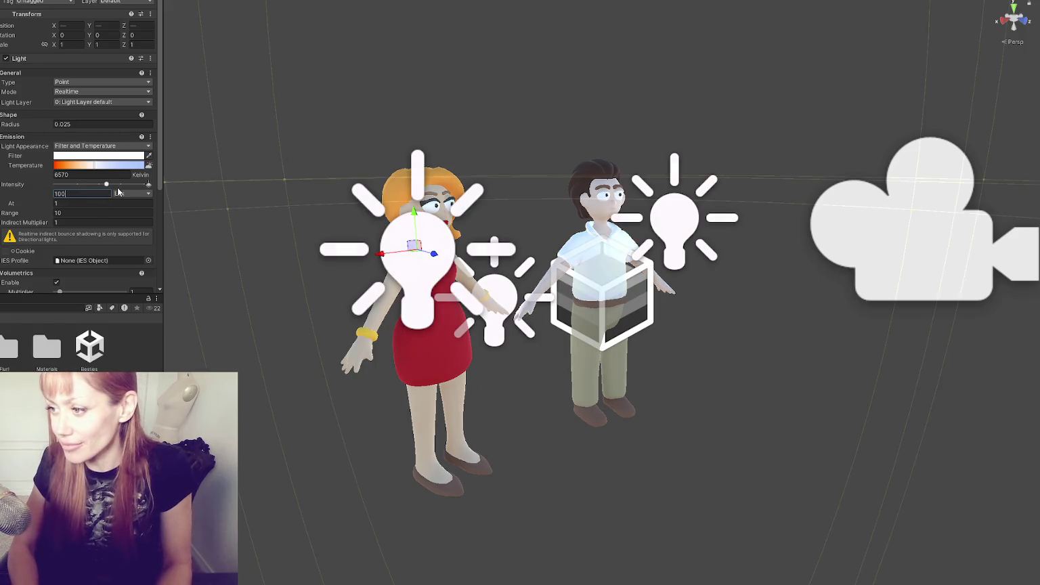
key(BackSpace)
key(BackSpace)
key(BackSpace)
text(200)
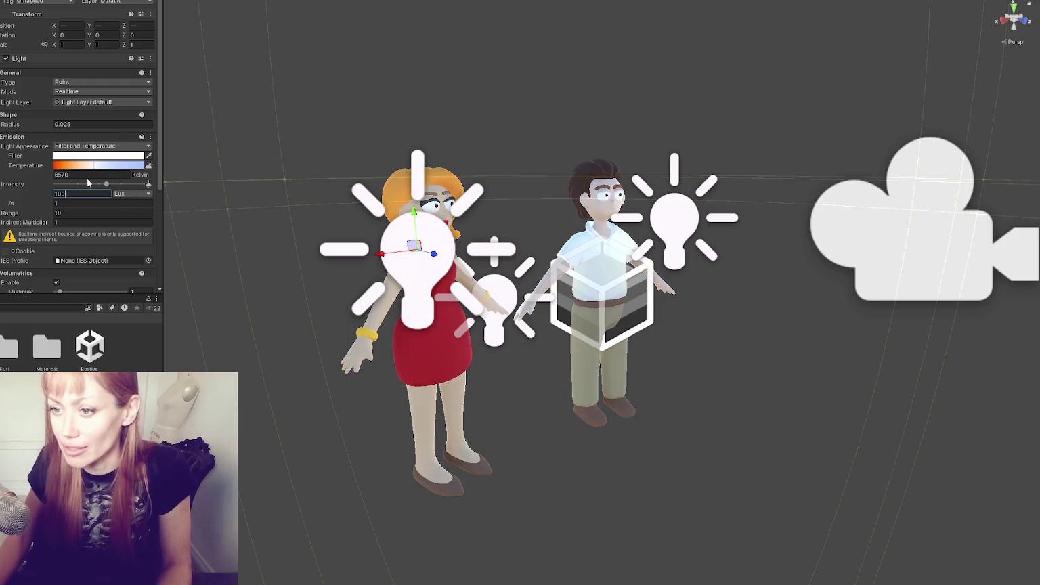
key(BackSpace)
text(3)
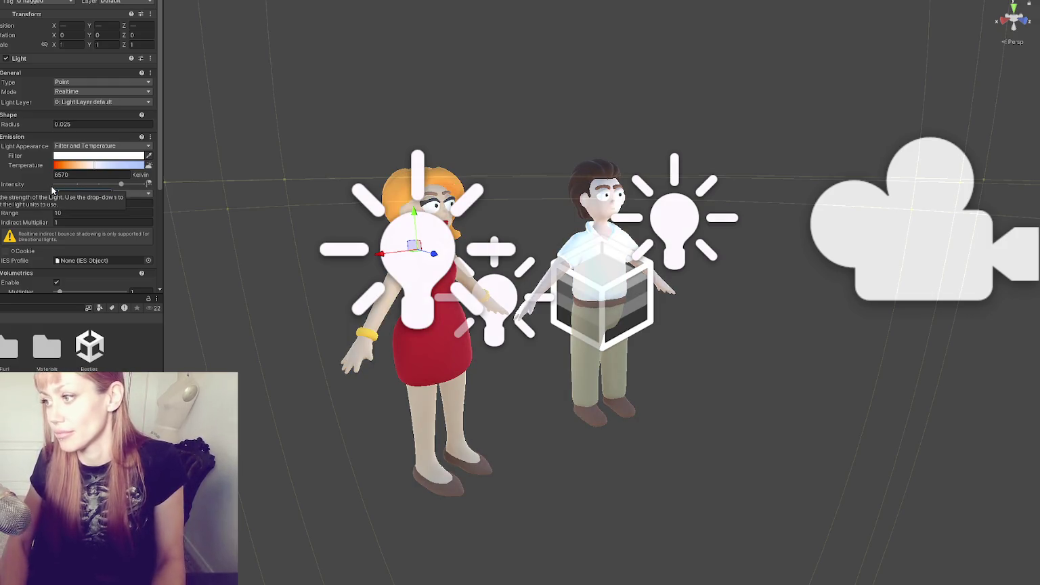
key(Return)
Move the right point light further right and the left one down and left
drag(575, 243, 613, 245)
click(660, 250)
drag(674, 267, 696, 281)
click(341, 298)
mouse_move(306, 303)
mouse_down()
mouse_move(302, 318)
mouse_move(321, 315)
mouse_move(361, 341)
mouse_move(474, 345)
mouse_move(393, 338)
mouse_move(262, 134)
mouse_up()
click(262, 135)
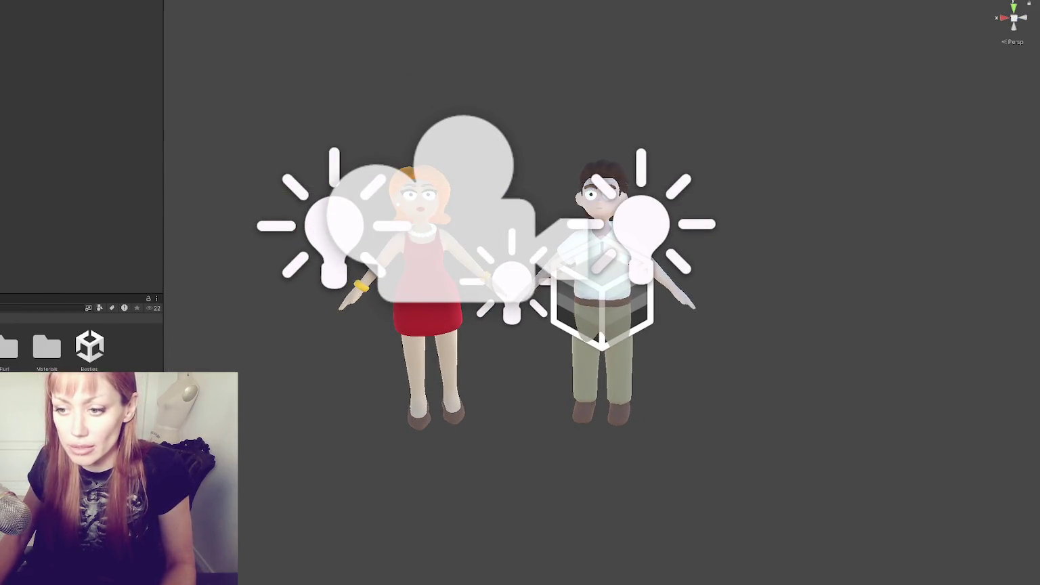
Open the Demo All Assets scene from the Demos folder and frame the backsplash wall
scroll(81, 342, down, 1)
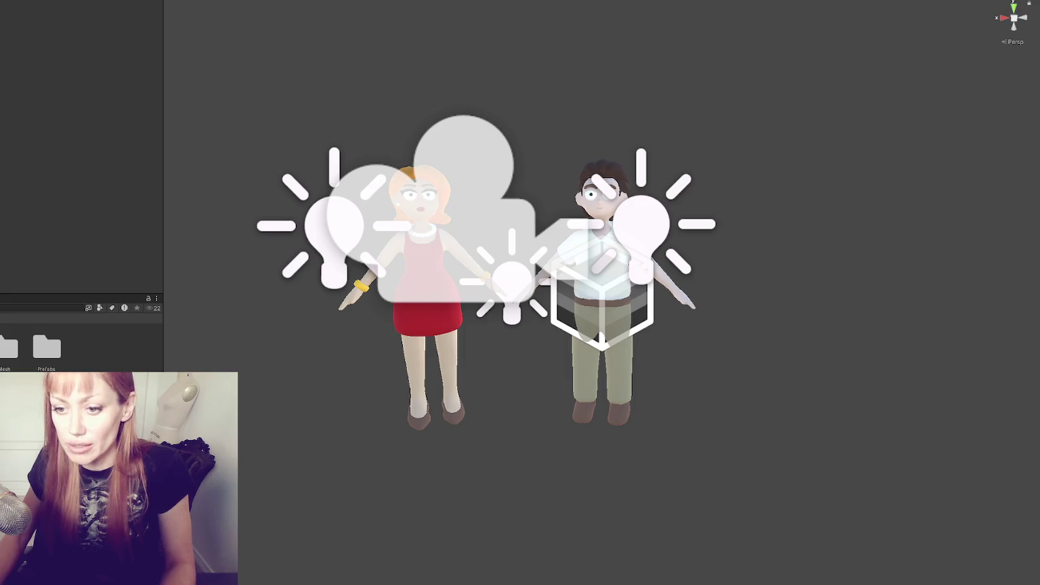
double_click(8, 347)
double_click(96, 346)
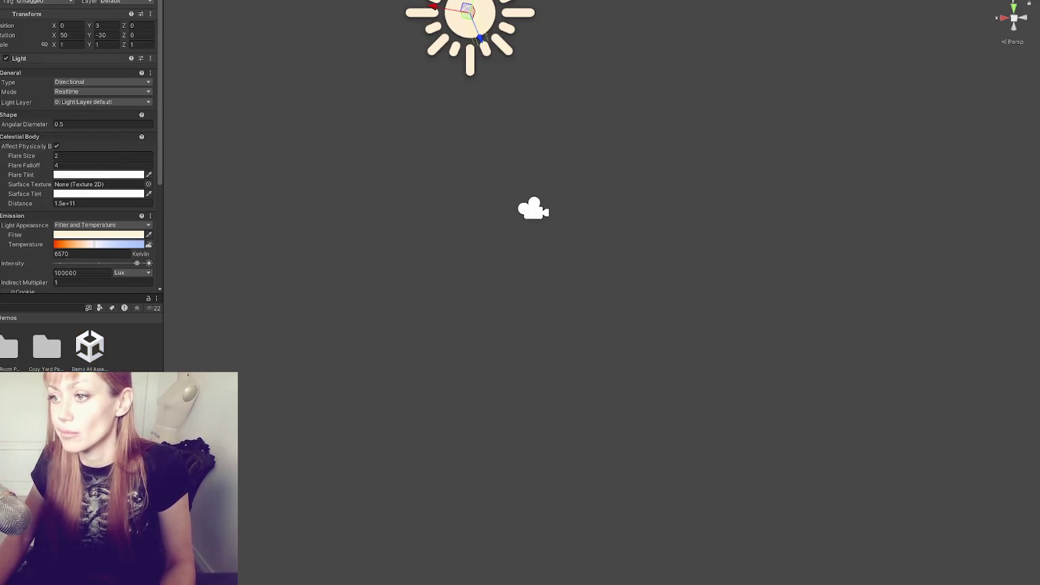
key(f)
scroll(537, 166, down, 15)
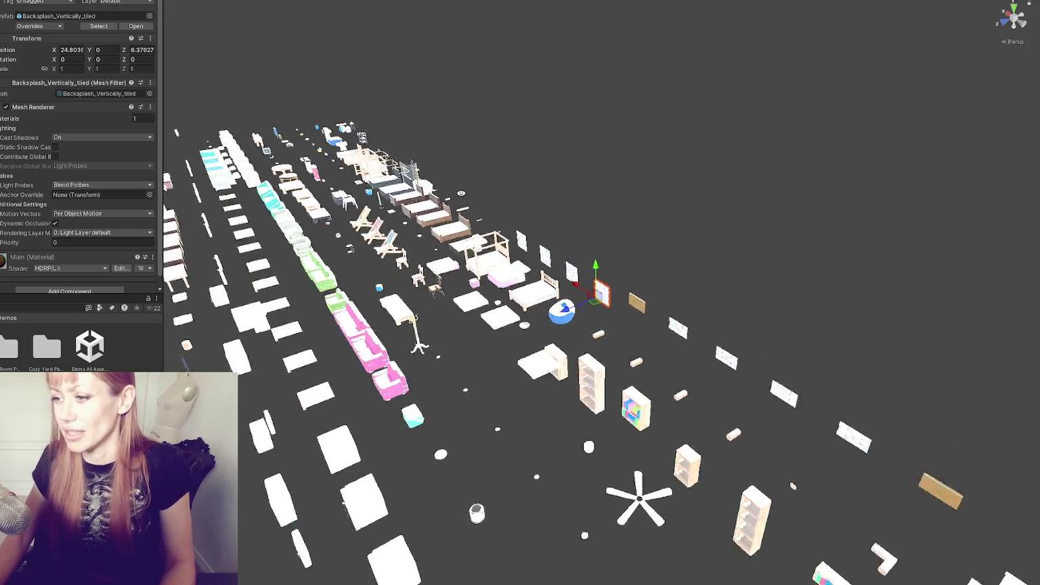
Select the Directional Light and set the sun's intensity to 1000 Lux
scroll(601, 293, up, 10)
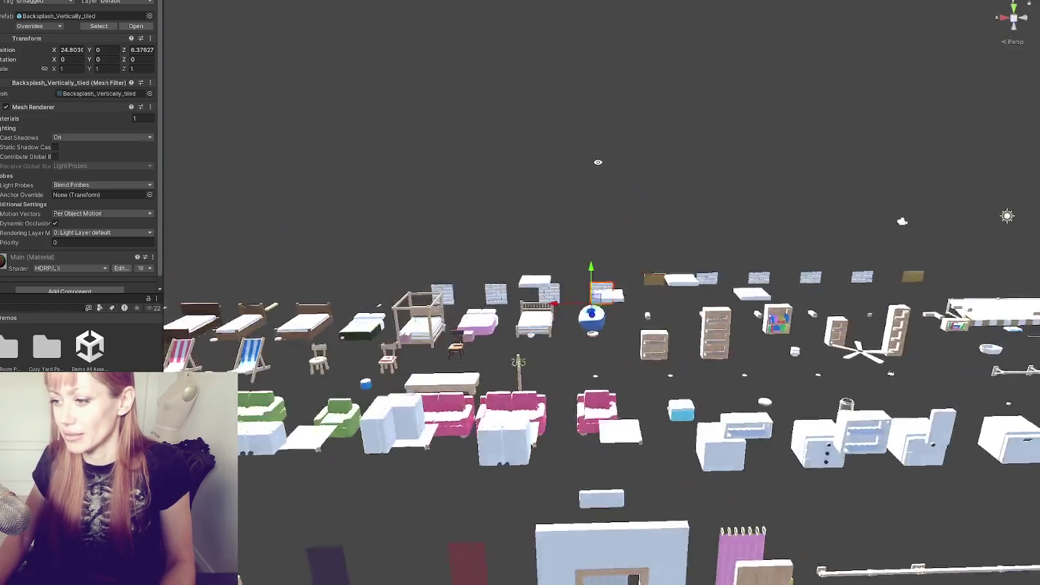
scroll(399, 291, down, 2)
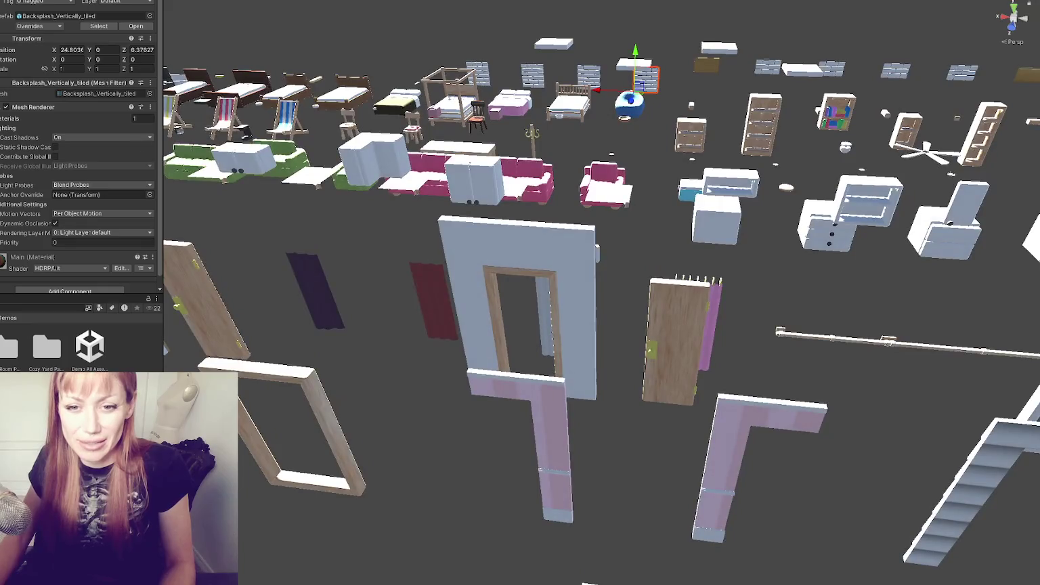
mouse_move(9, 161)
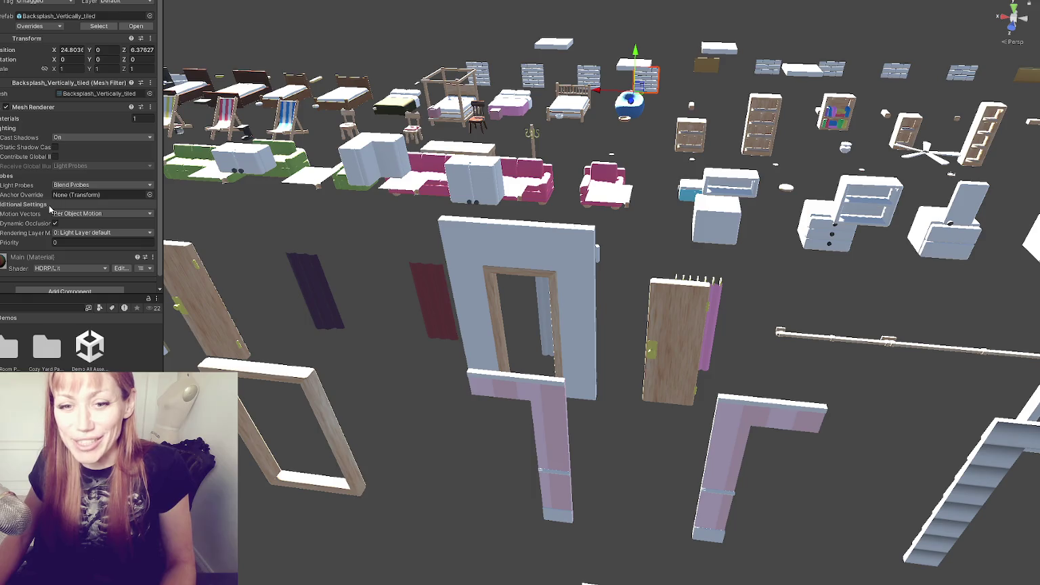
scroll(29, 148, down, 1)
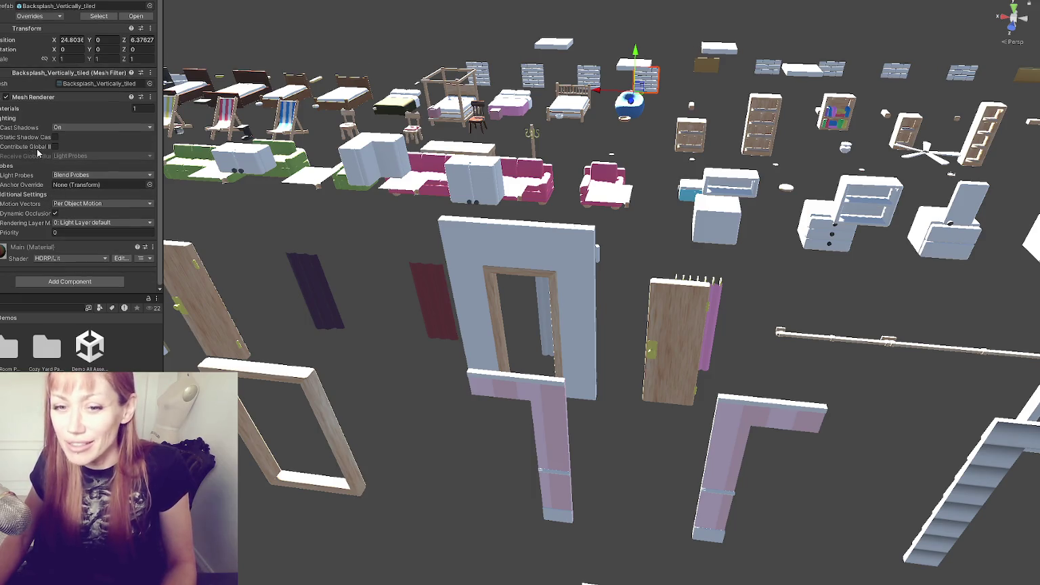
scroll(88, 122, up, 1)
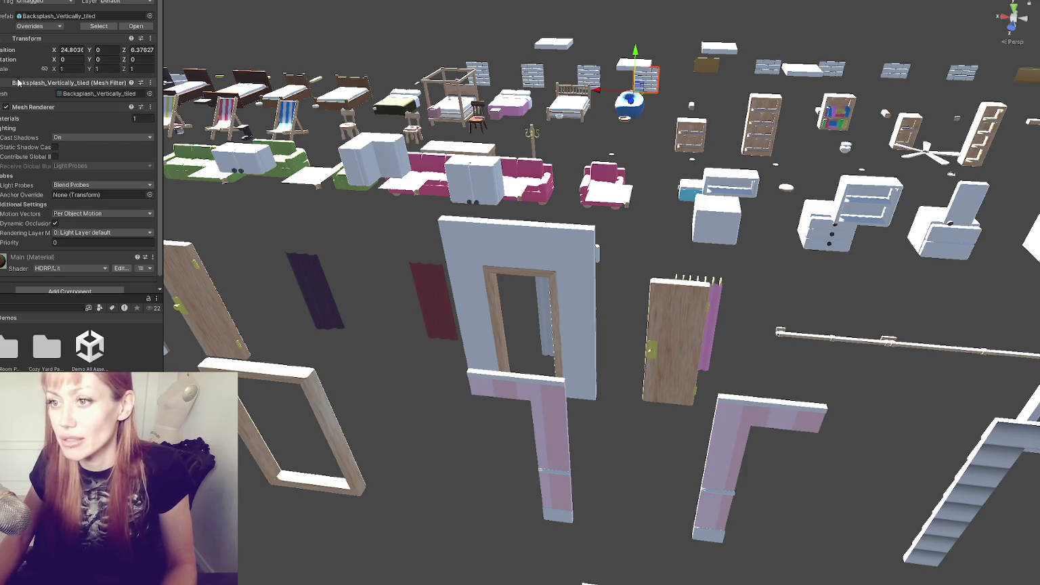
click(3, 136)
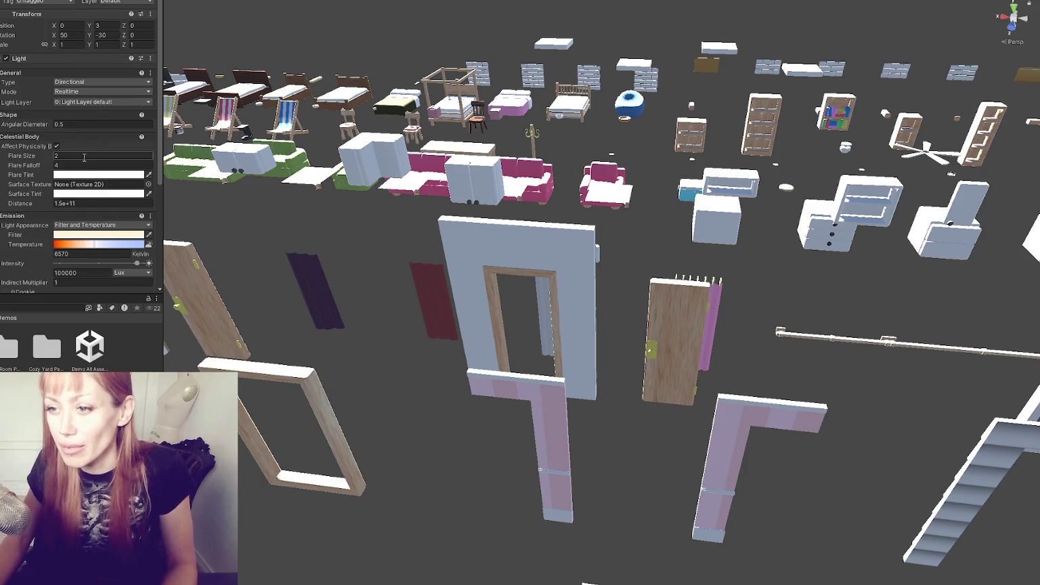
click(92, 202)
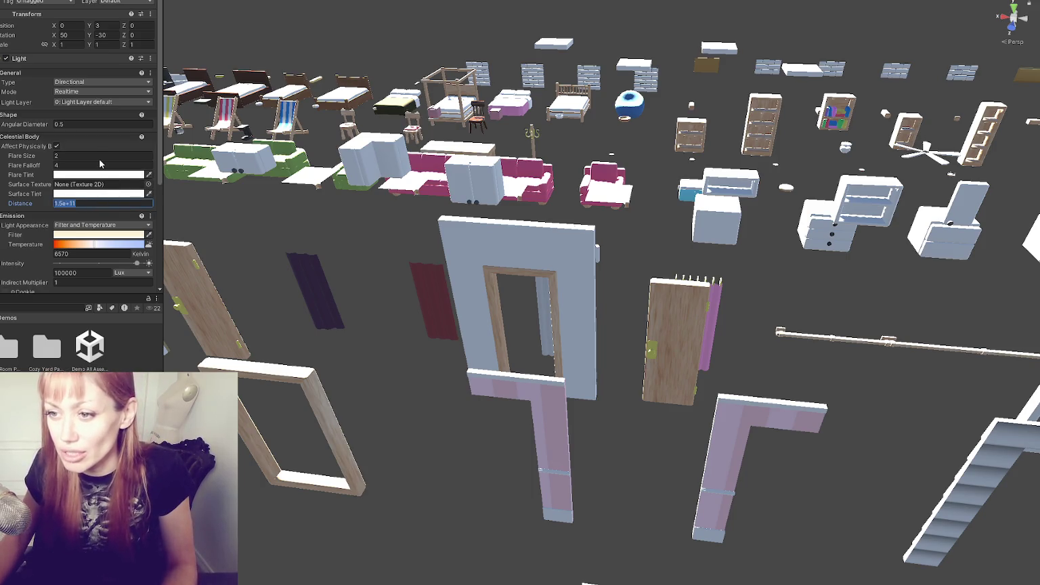
scroll(127, 170, down, 2)
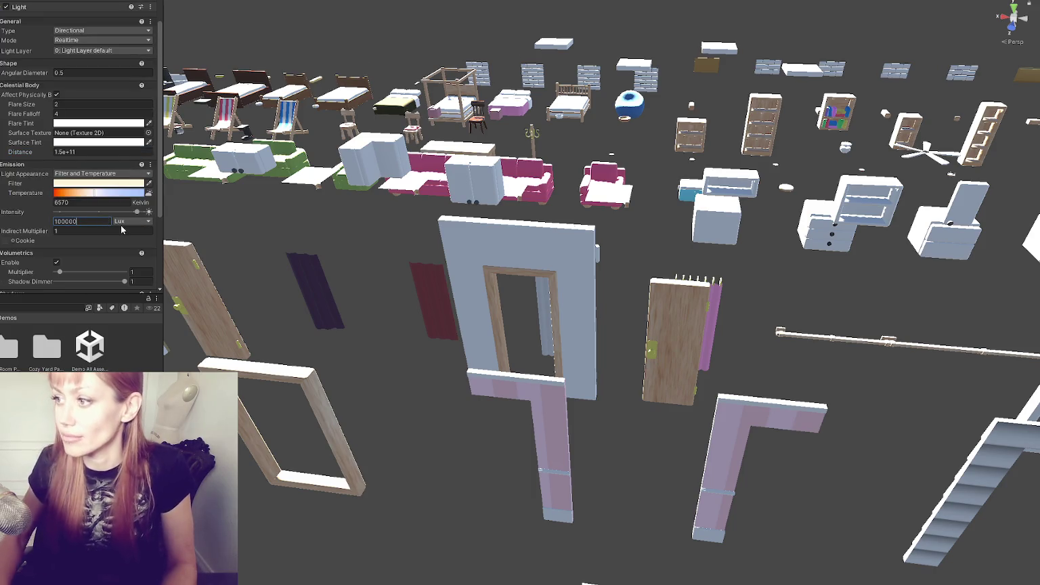
key(BackSpace)
key(BackSpace)
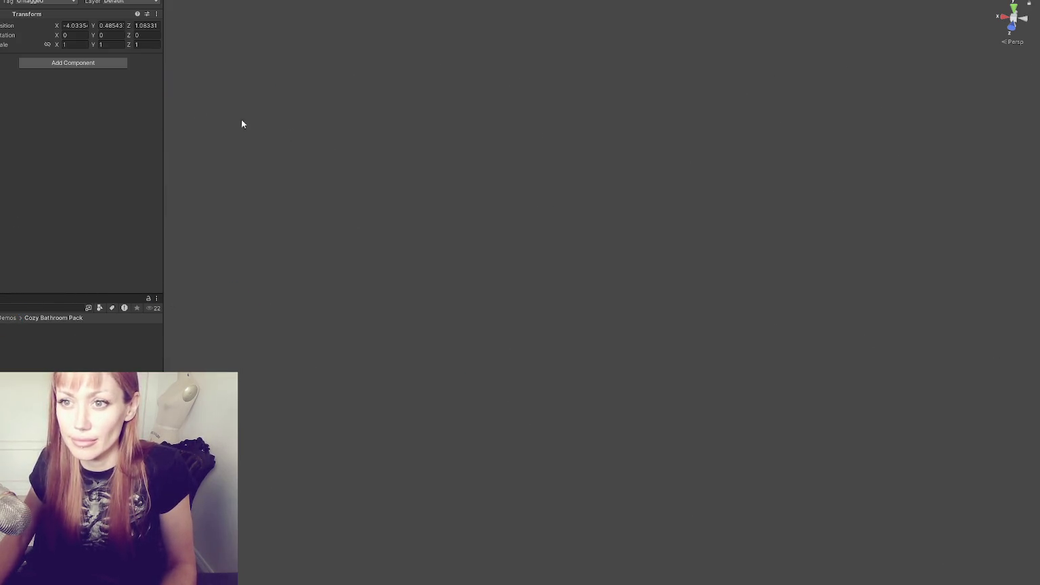
Frame the bathroom and switch the point light's intensity unit to Lux
key(f)
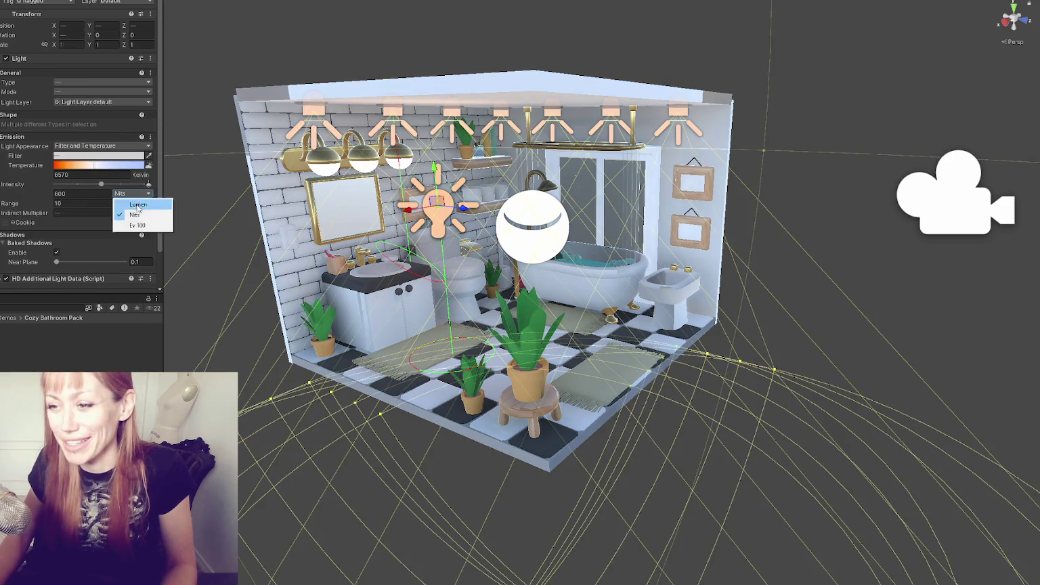
click(139, 198)
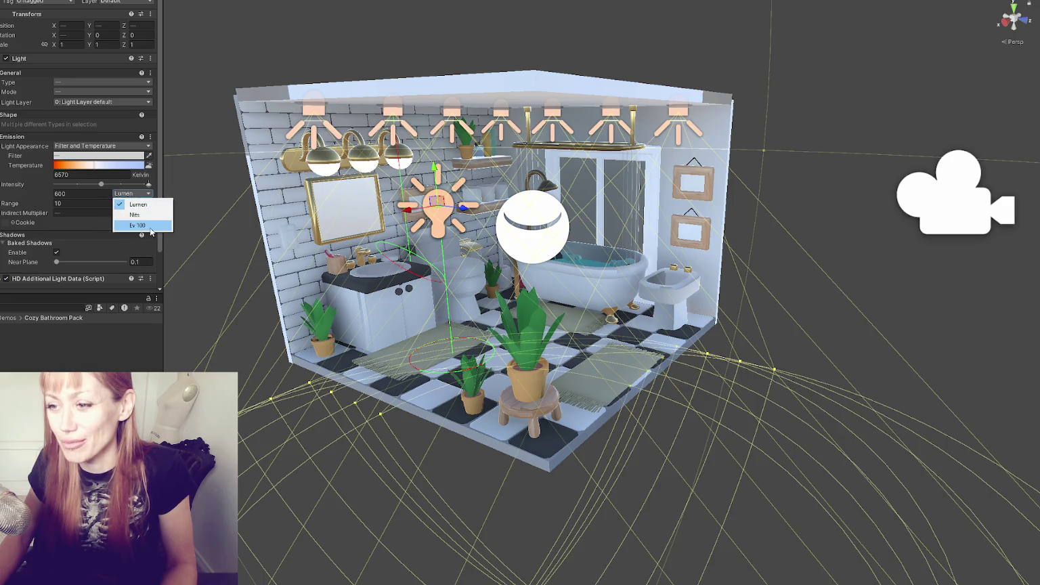
click(532, 223)
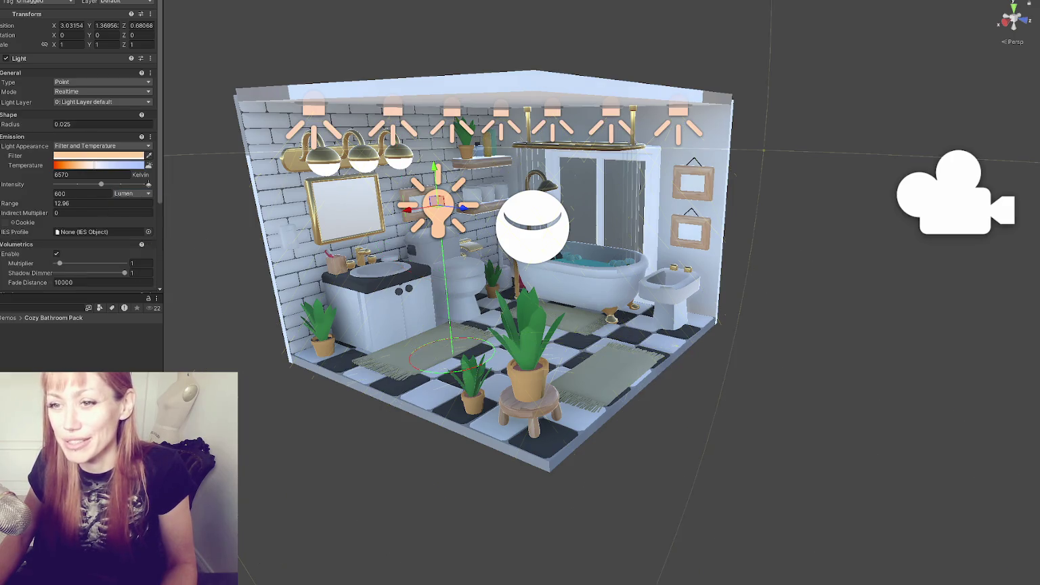
click(438, 207)
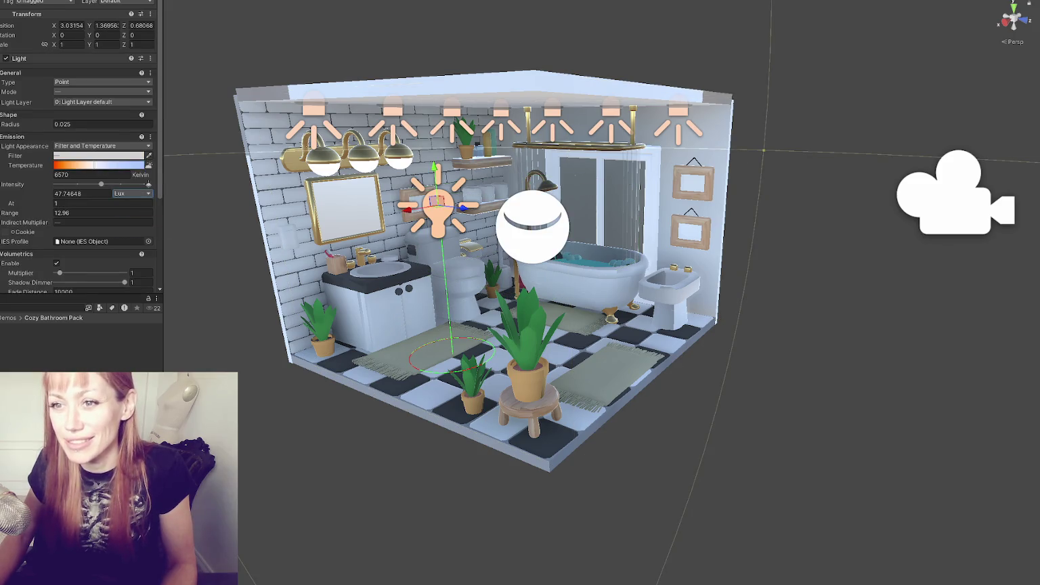
click(313, 112)
click(132, 222)
click(143, 253)
click(438, 207)
Set the bathroom point light's intensity to 10 and create a Global Volume
click(228, 40)
mouse_move(227, 39)
mouse_down()
mouse_move(278, 48)
mouse_move(214, 112)
mouse_move(65, 100)
mouse_move(614, 122)
mouse_move(346, 33)
mouse_move(407, 65)
mouse_move(468, 161)
mouse_move(456, 213)
mouse_up()
click(456, 213)
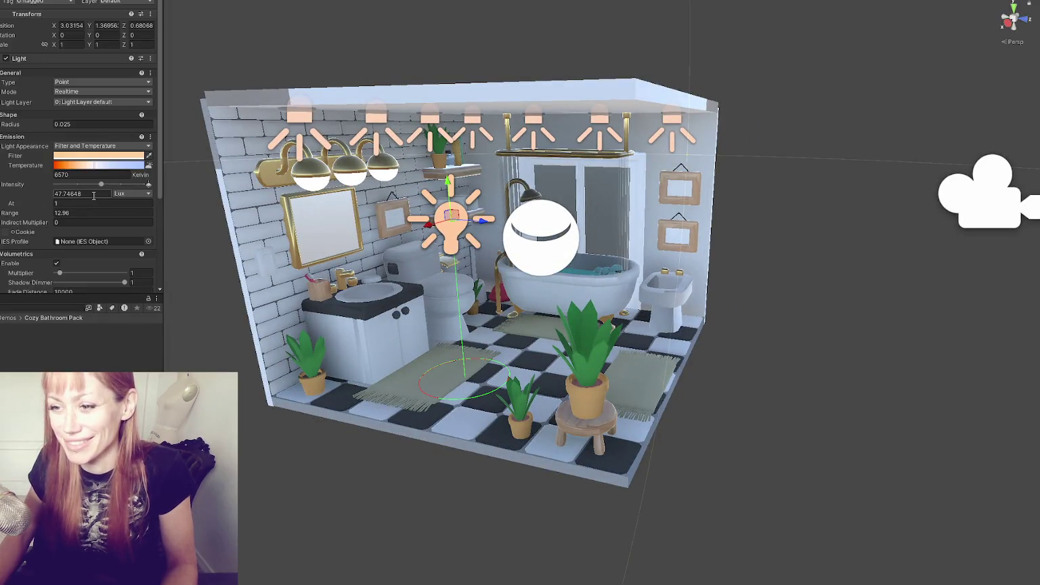
text(100)
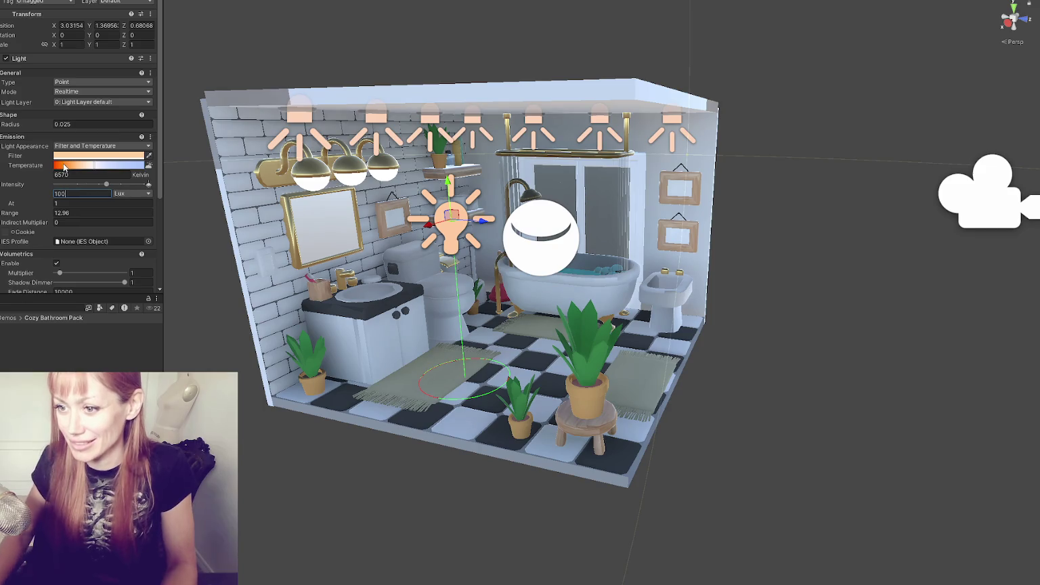
click(264, 432)
scroll(304, 234, down, 10)
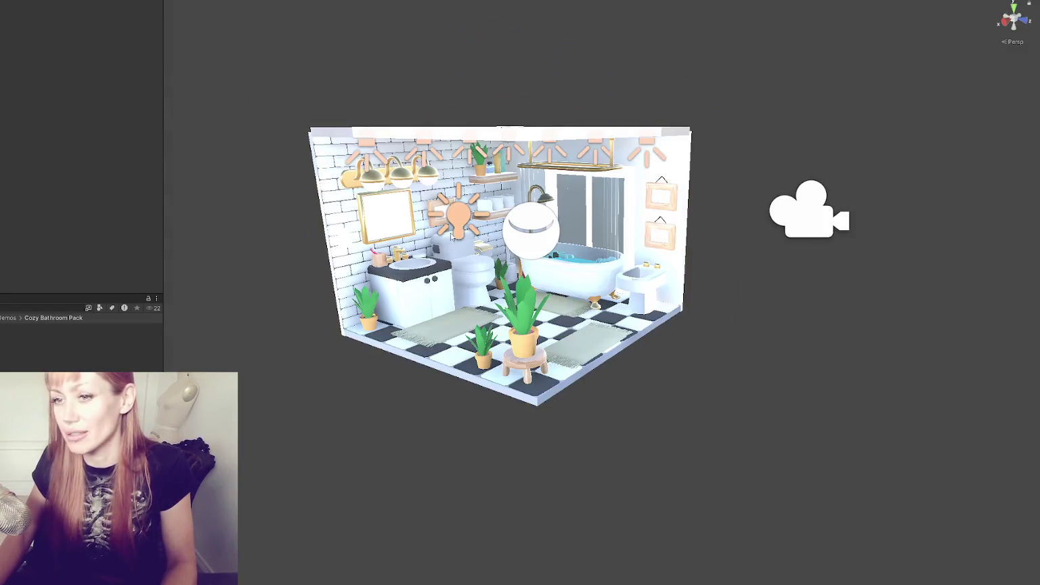
click(10, 353)
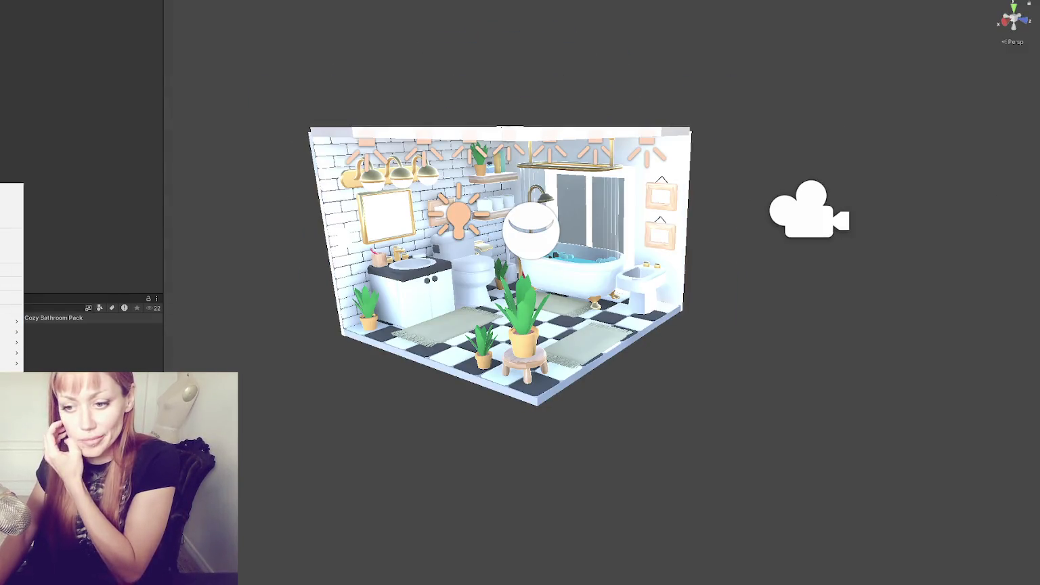
click(11, 190)
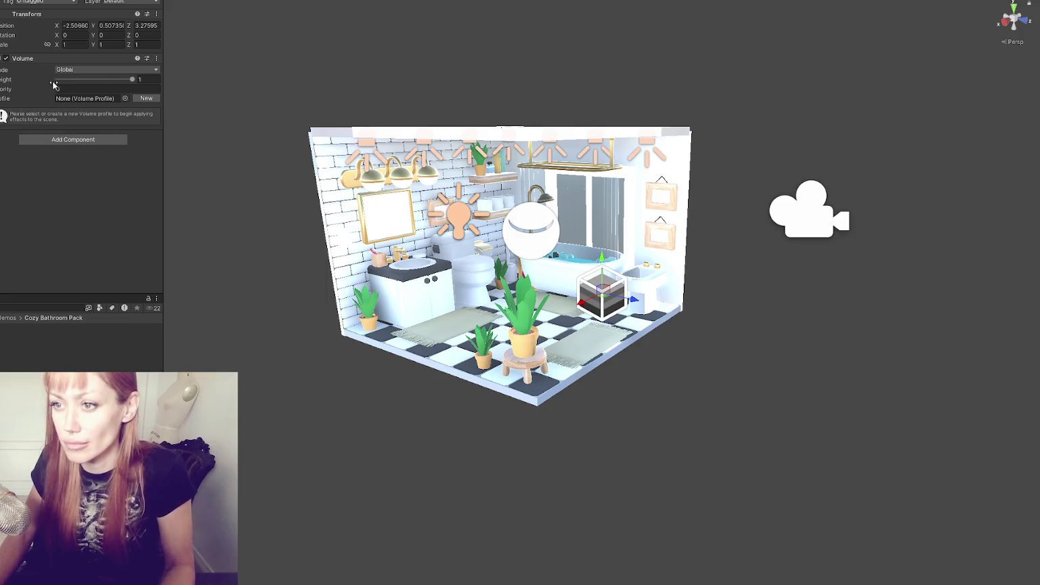
Give the Global Volume a new profile with a Fixed Exposure override at about 7.93
click(144, 99)
click(75, 133)
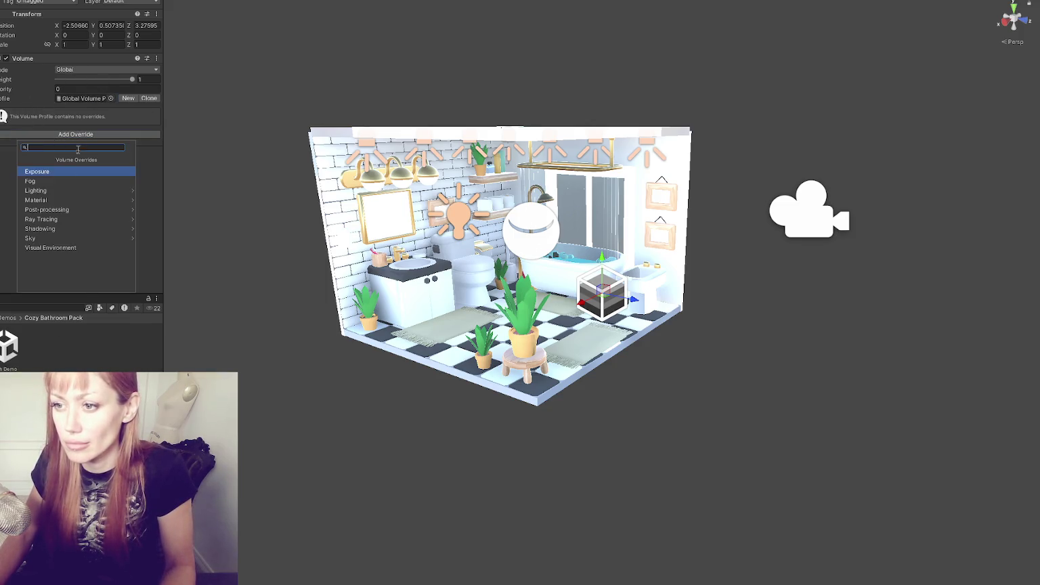
click(67, 168)
click(2, 127)
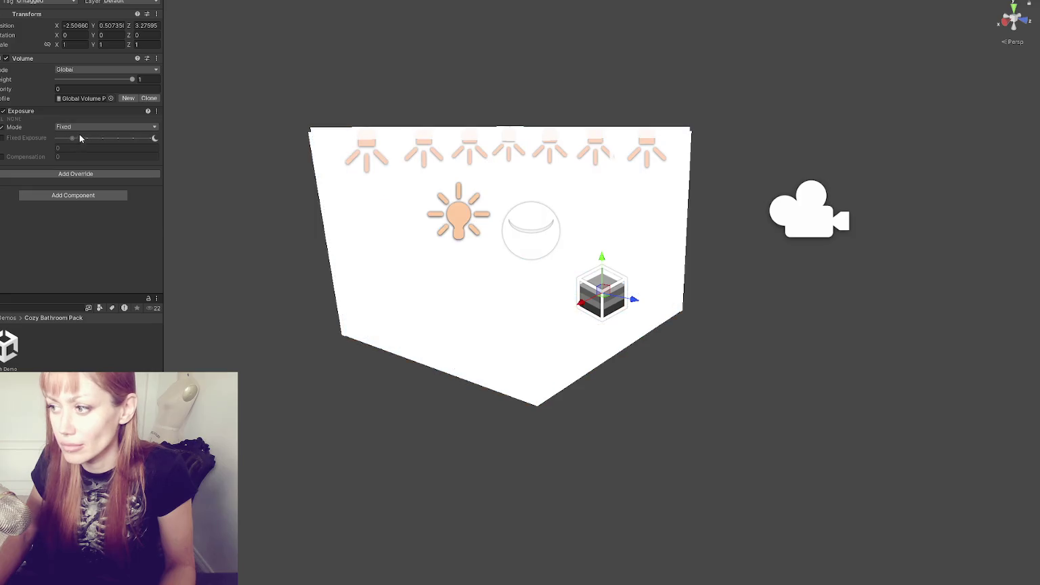
drag(79, 141, 117, 140)
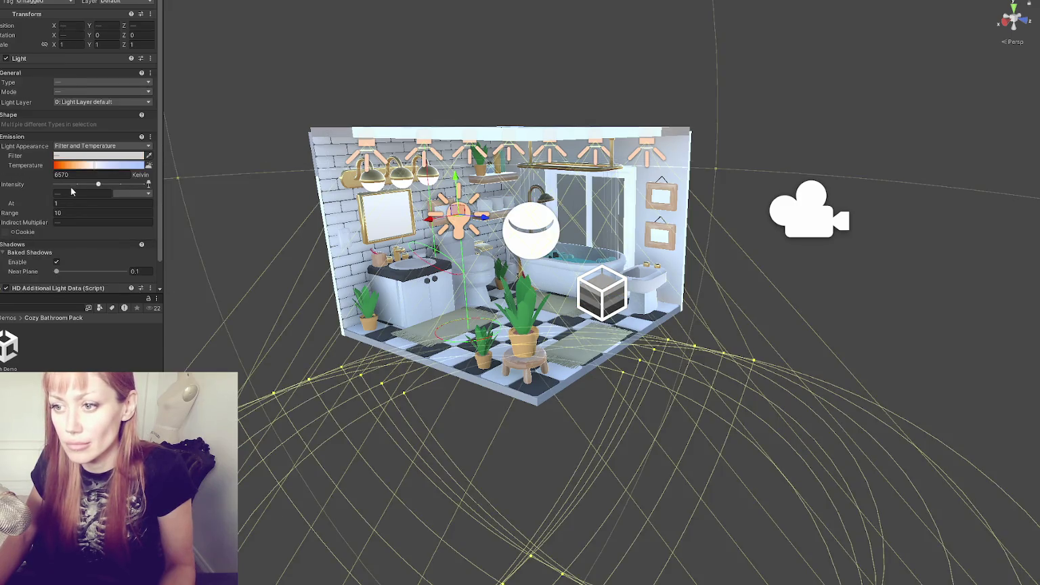
Set the bathroom lights' intensity to 4000
text(10000)
key(BackSpace)
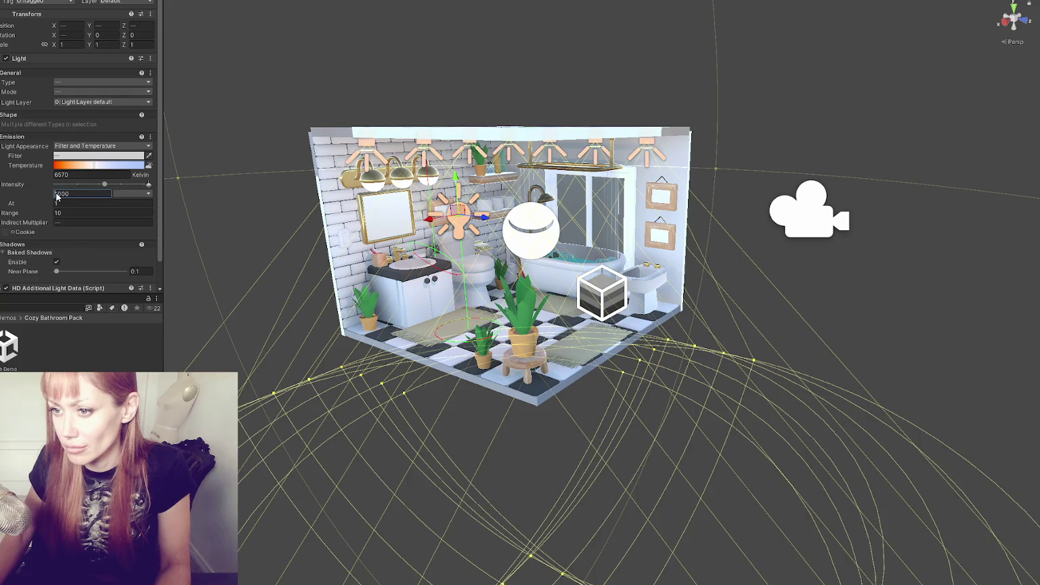
text(4)
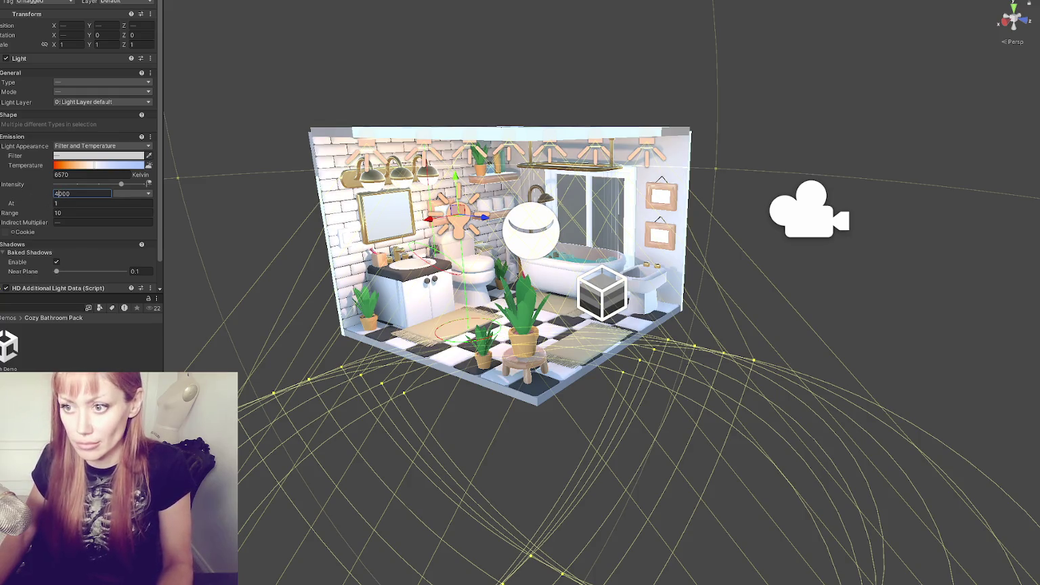
key(shift+d)
mouse_move(168, 214)
mouse_down()
mouse_move(278, 163)
mouse_move(255, 204)
mouse_up()
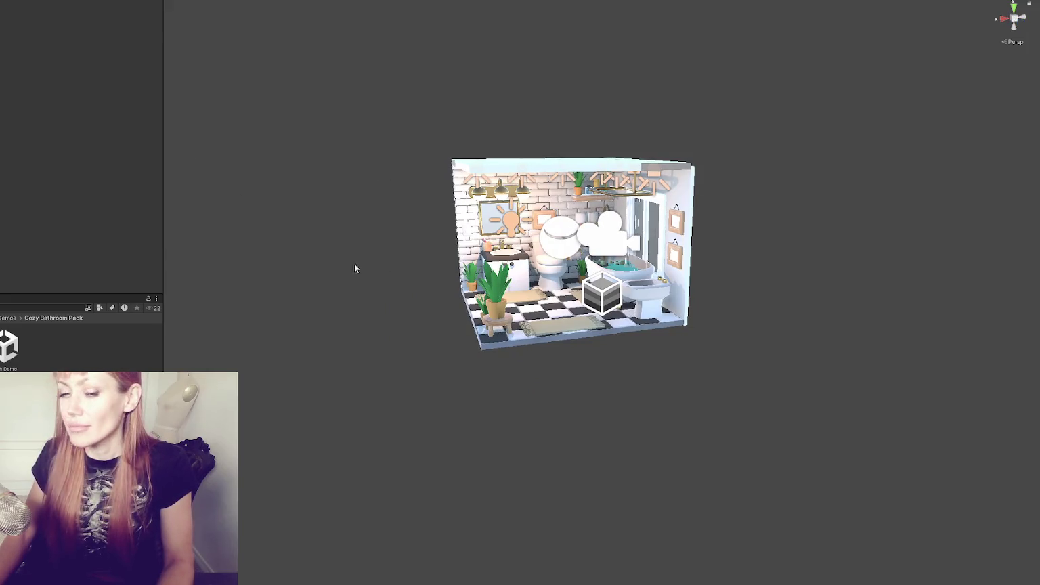
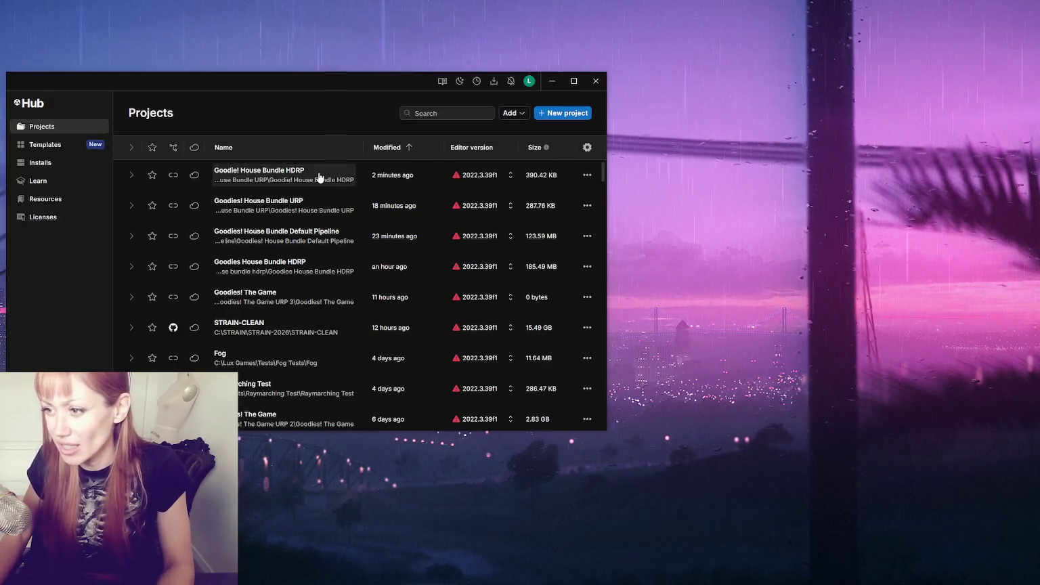
Start a new project on editor 6000.4.7f1 and select the 3D (Built-In Render Pipeline) template
click(549, 115)
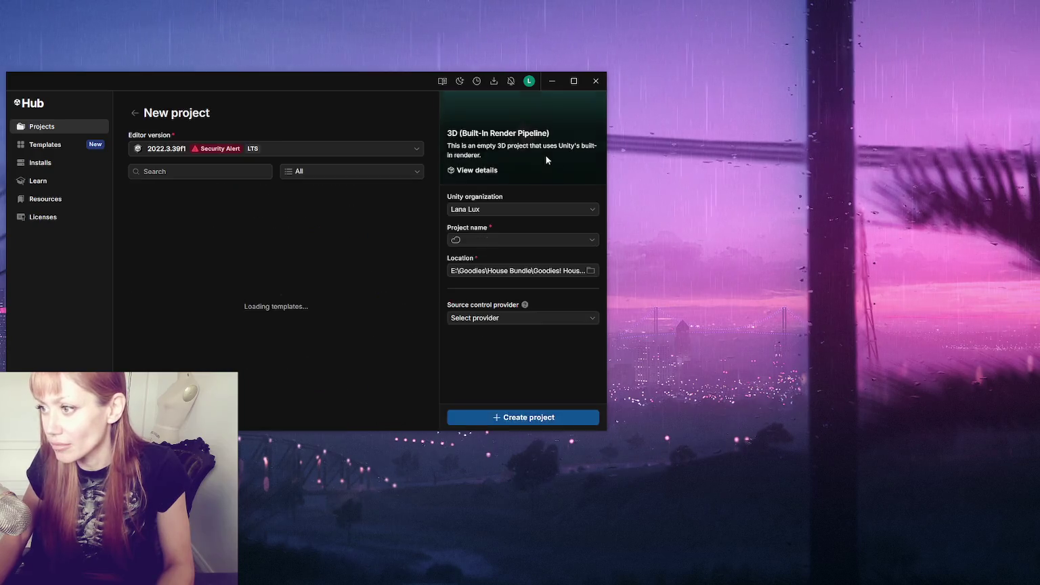
click(250, 148)
click(205, 188)
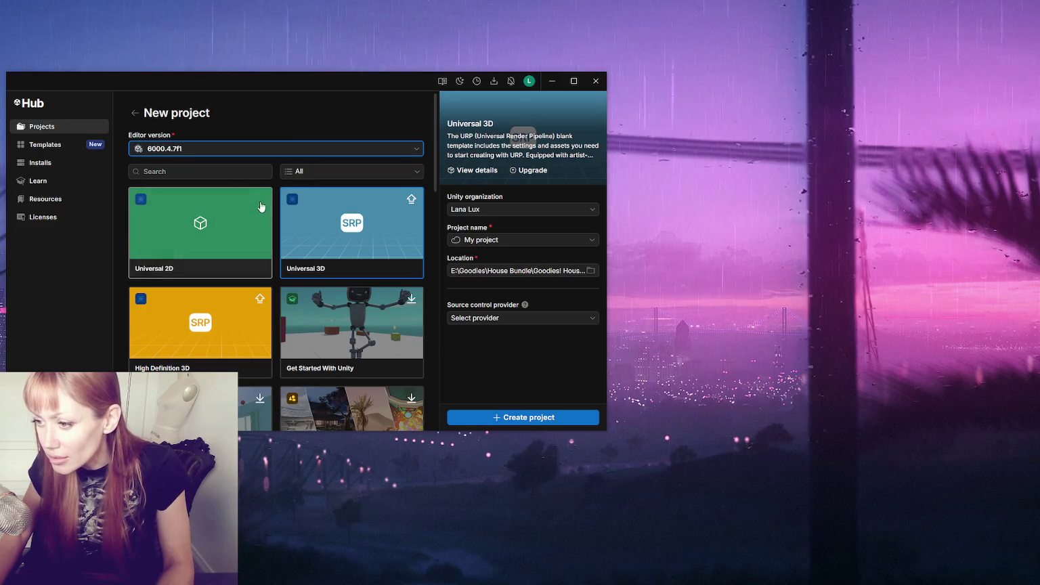
scroll(301, 232, down, 1)
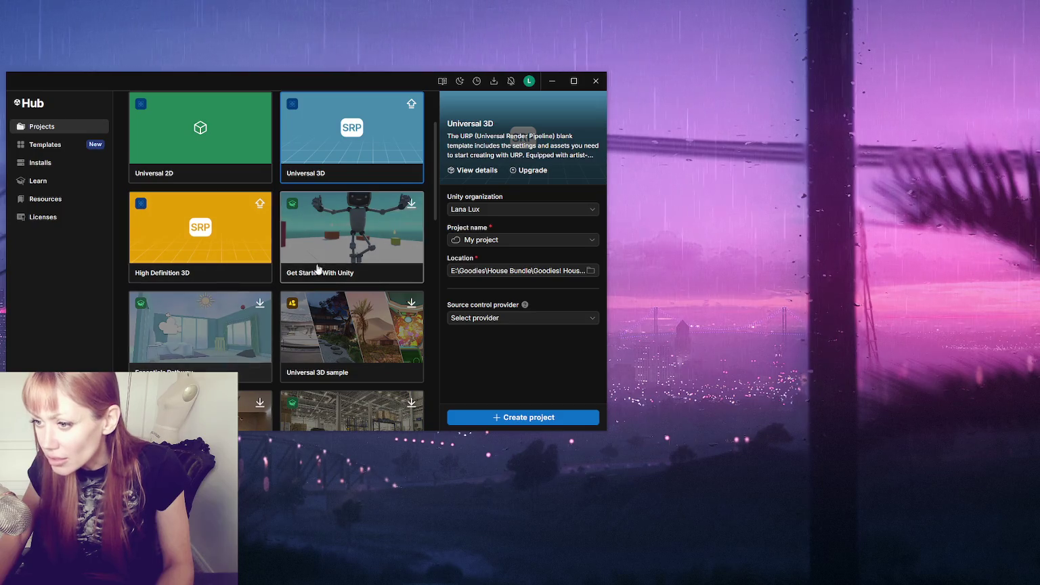
scroll(338, 250, down, 1)
scroll(359, 242, up, 2)
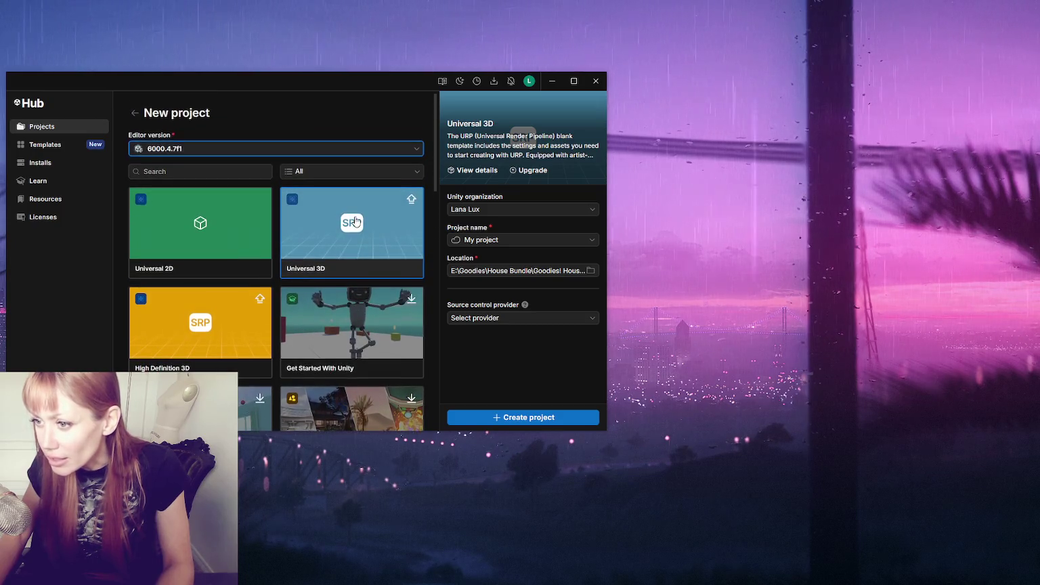
scroll(355, 223, down, 4)
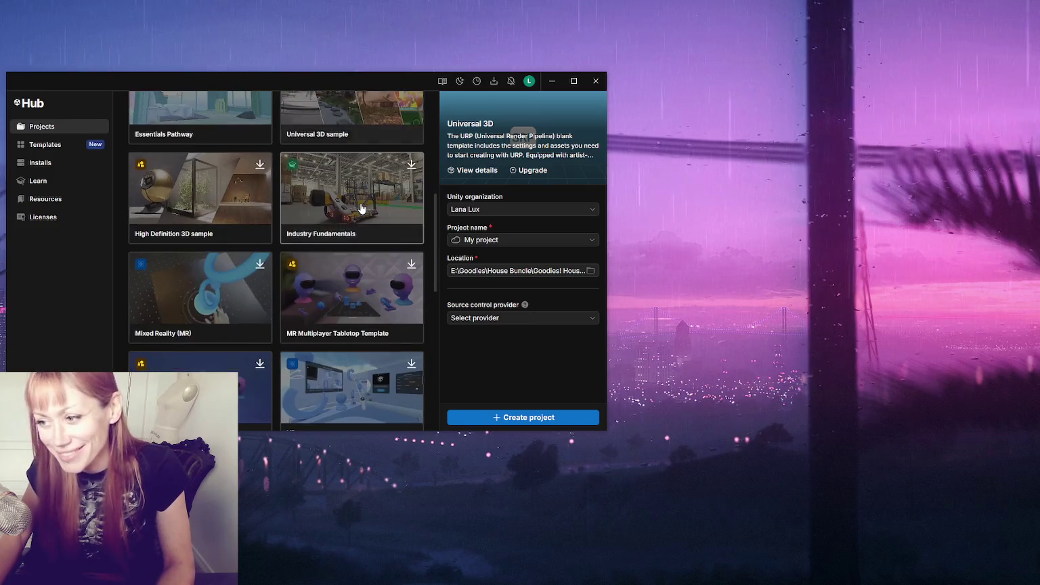
scroll(357, 205, down, 3)
scroll(359, 207, down, 3)
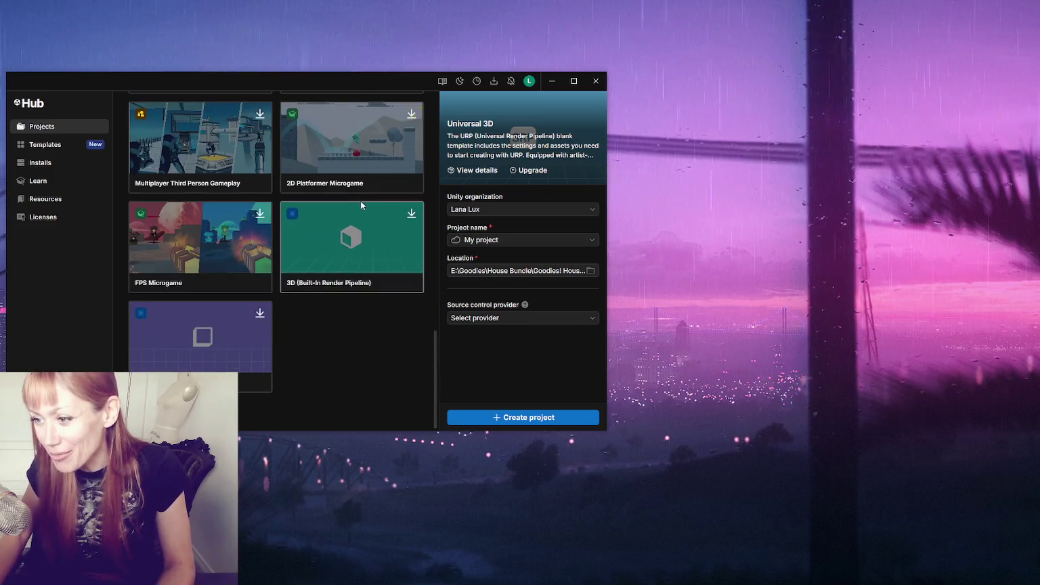
click(393, 274)
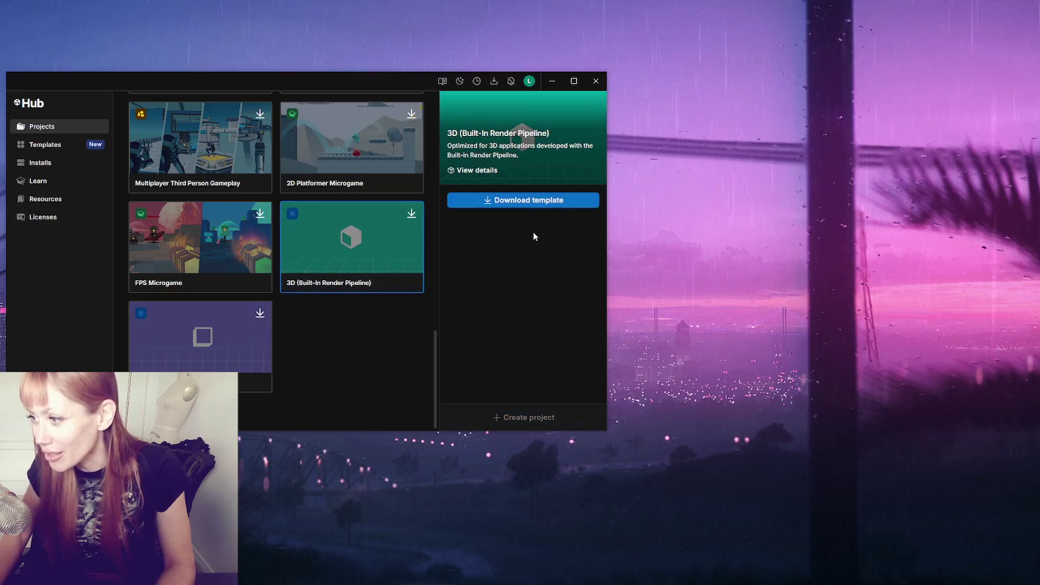
Check the Universal 3D template, then return to 3D (Built-In Render Pipeline) and download it
scroll(251, 314, up, 1)
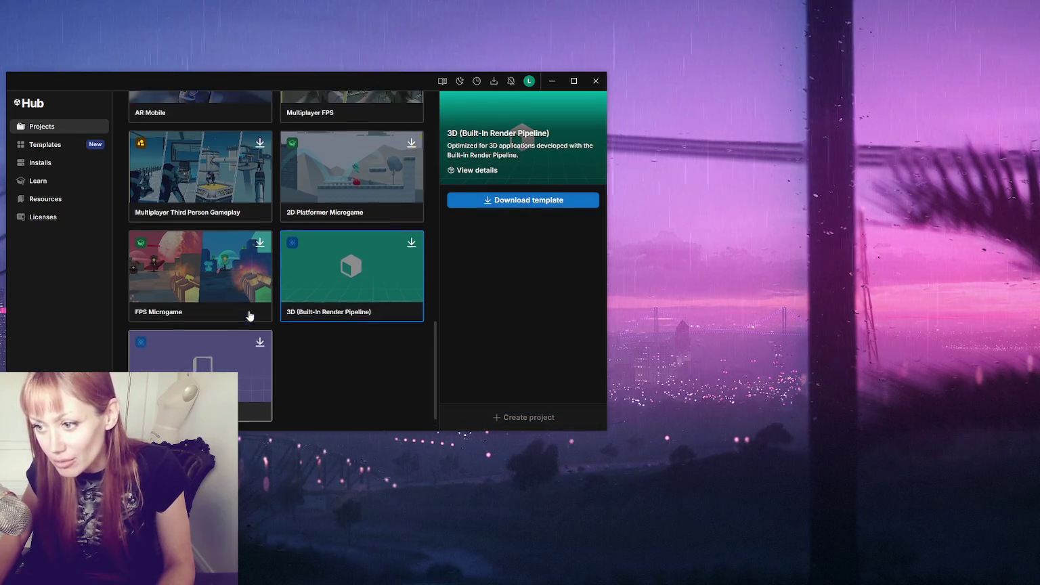
scroll(242, 310, up, 5)
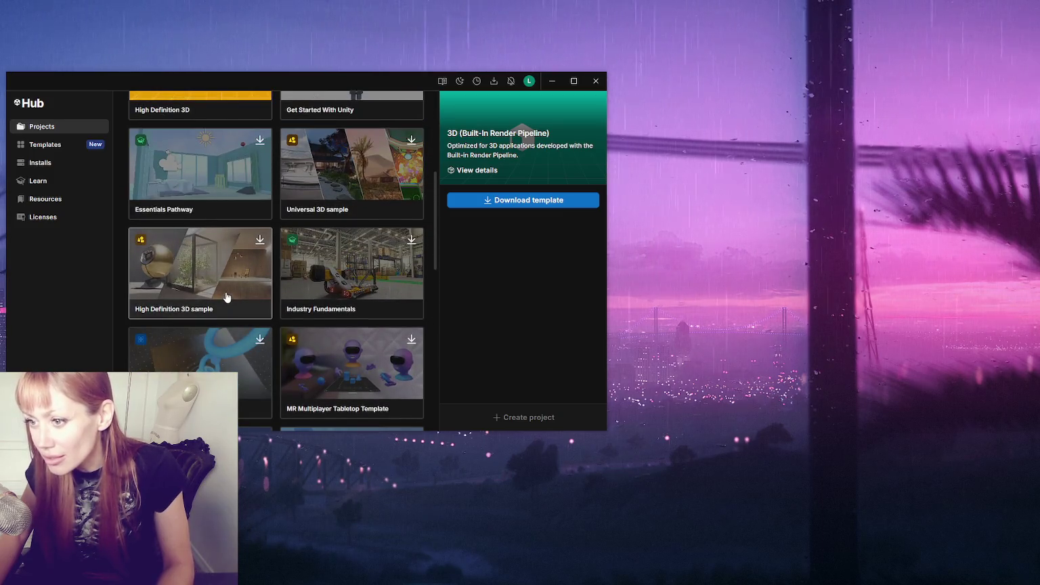
scroll(227, 297, up, 1)
scroll(225, 297, up, 3)
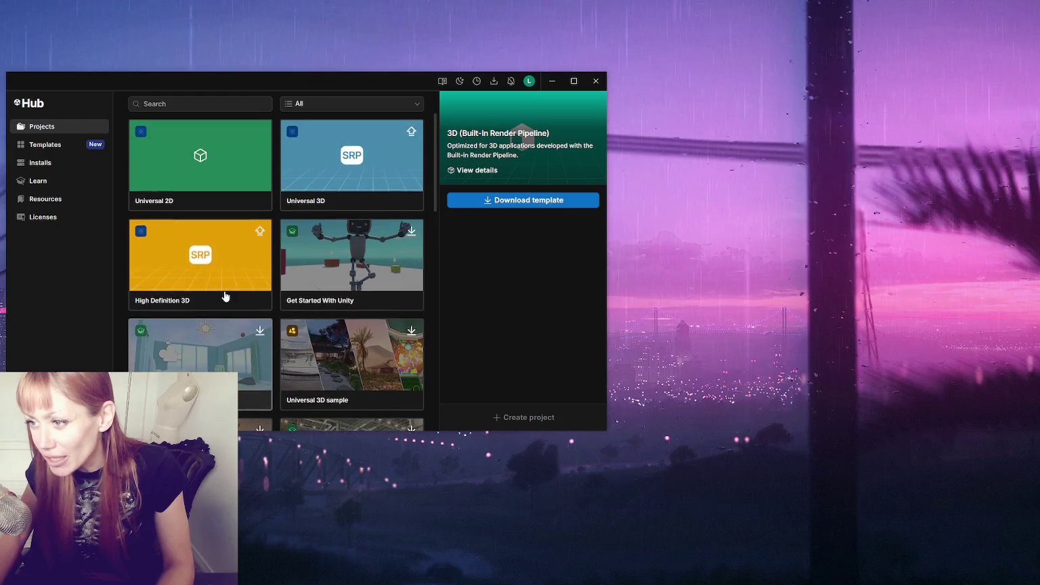
scroll(231, 287, up, 2)
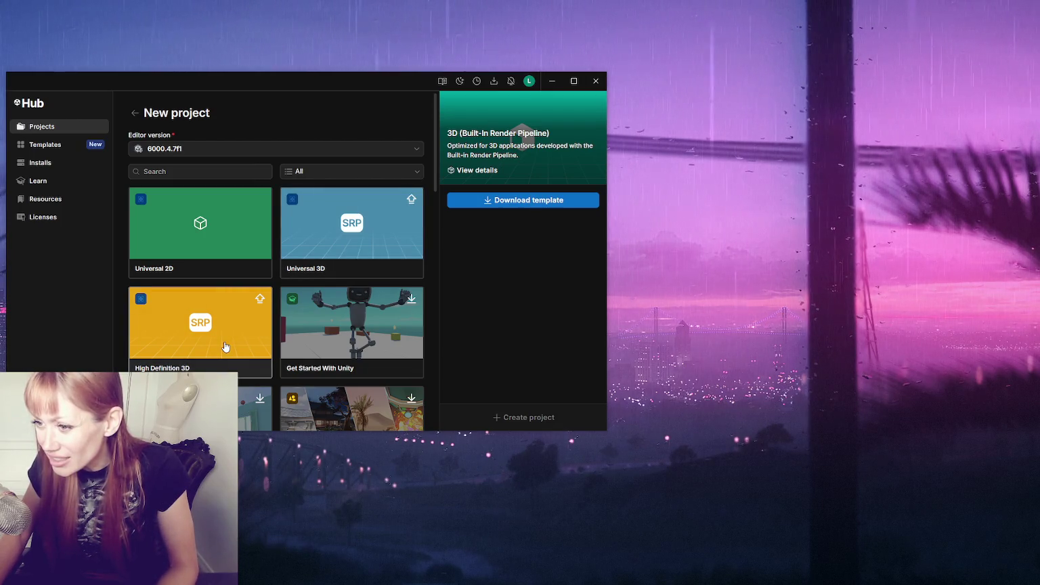
click(303, 265)
scroll(306, 262, down, 2)
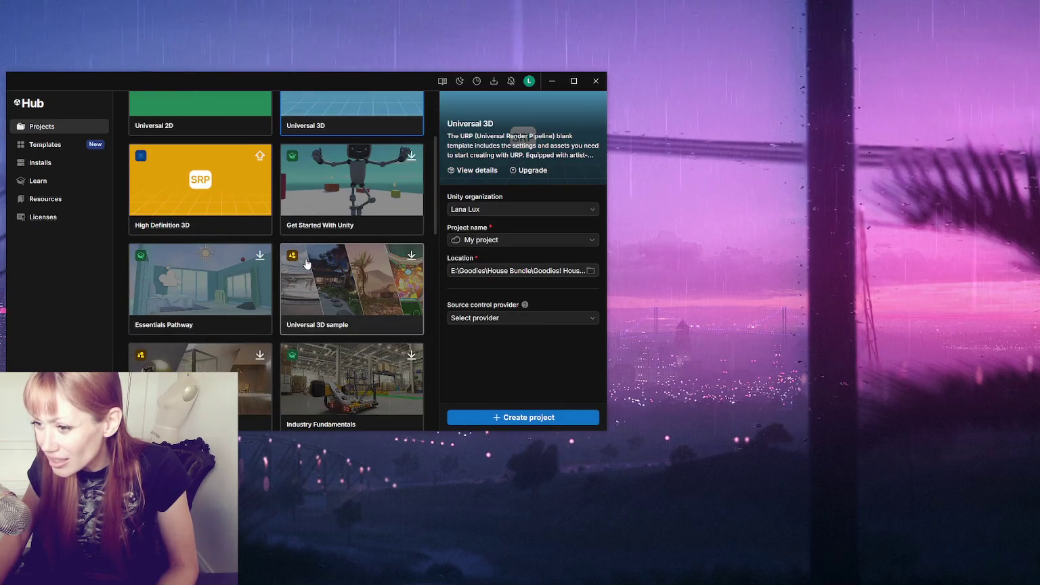
scroll(318, 265, down, 3)
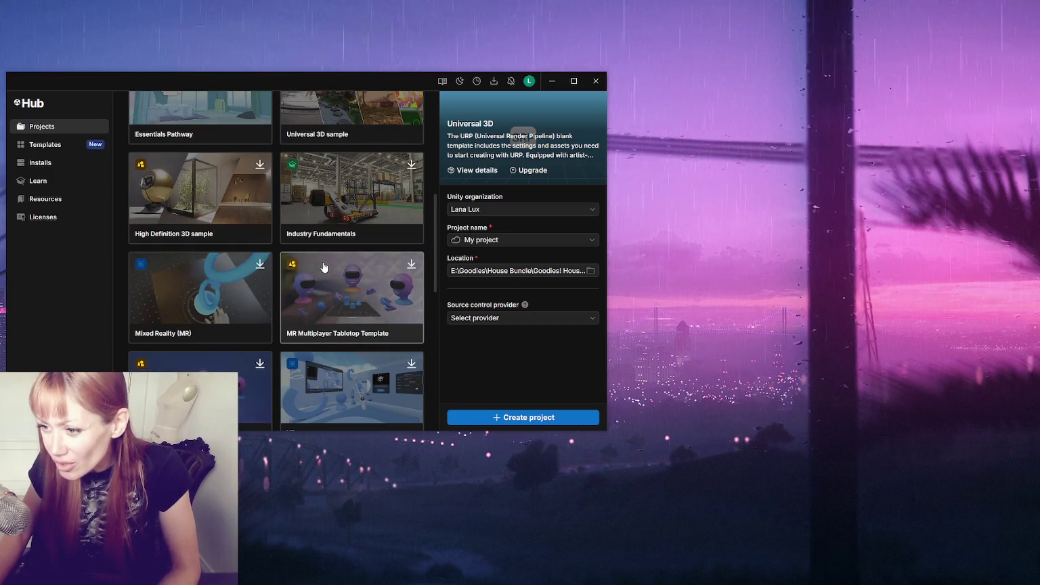
scroll(323, 264, down, 5)
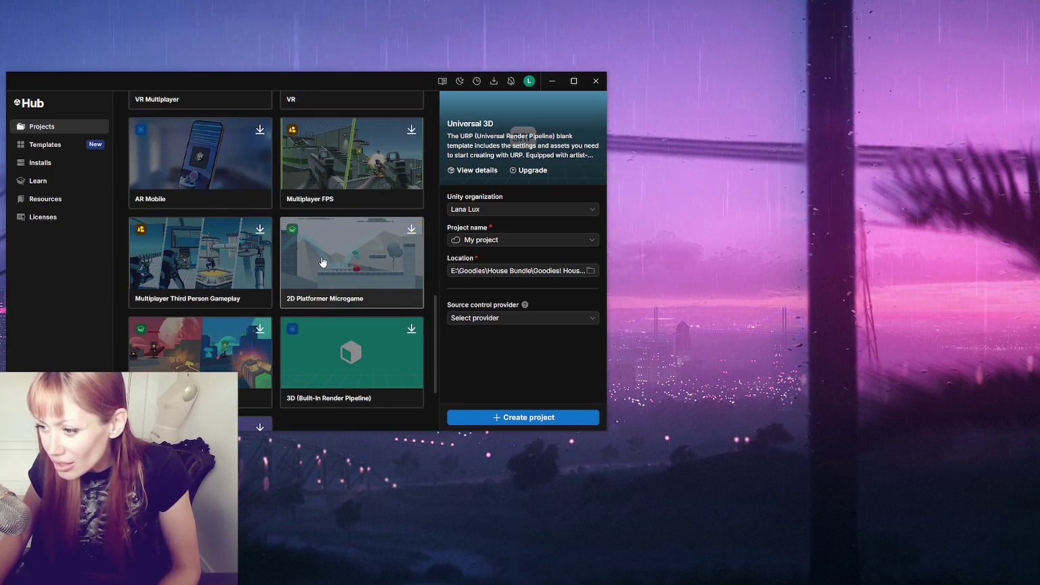
scroll(323, 262, down, 2)
click(393, 244)
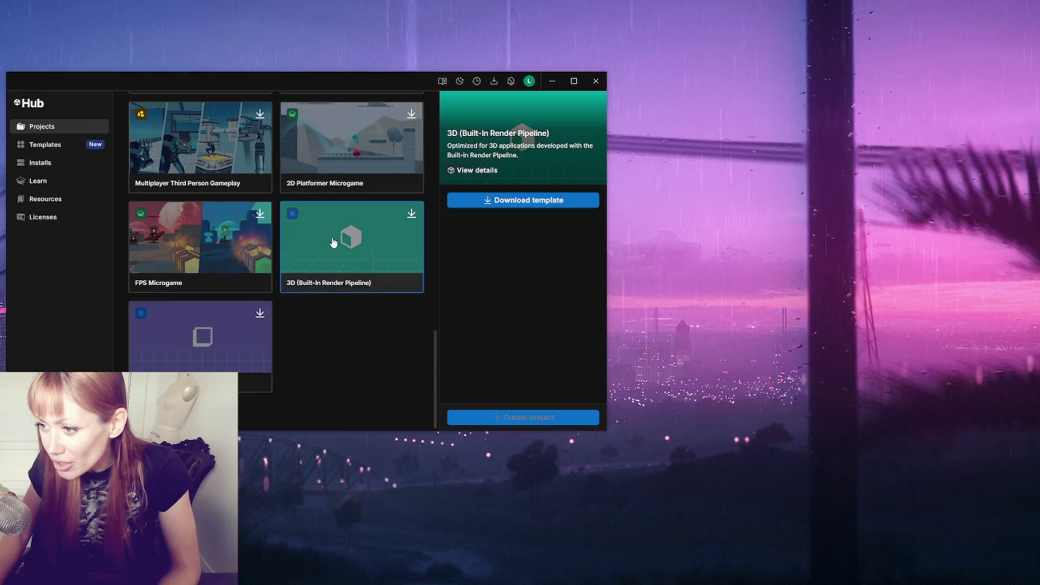
click(489, 206)
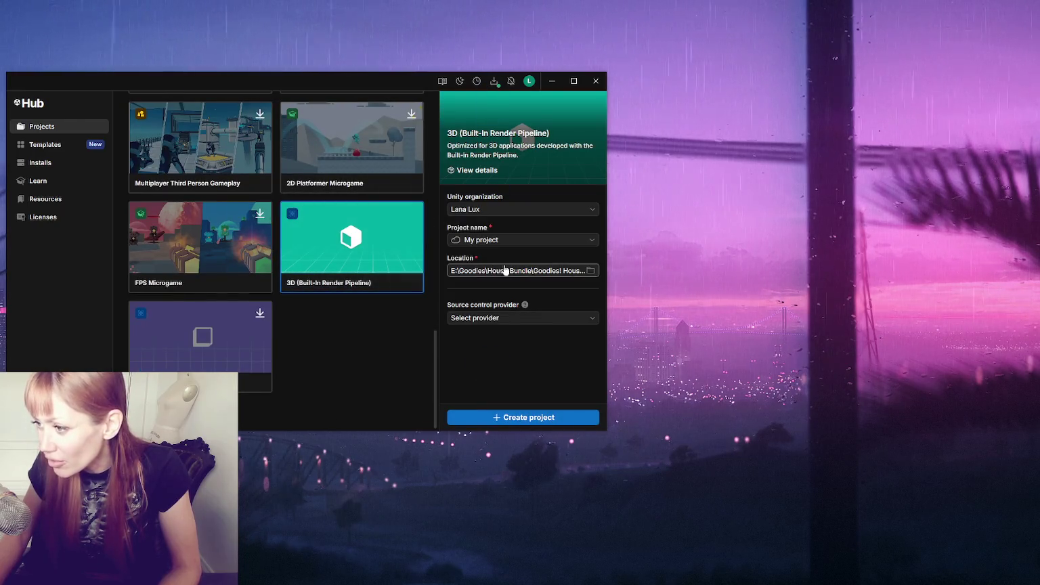
Choose the project folder, name the project 'Goodies! House Bundle Unity 6', and create it
click(589, 270)
key(Return)
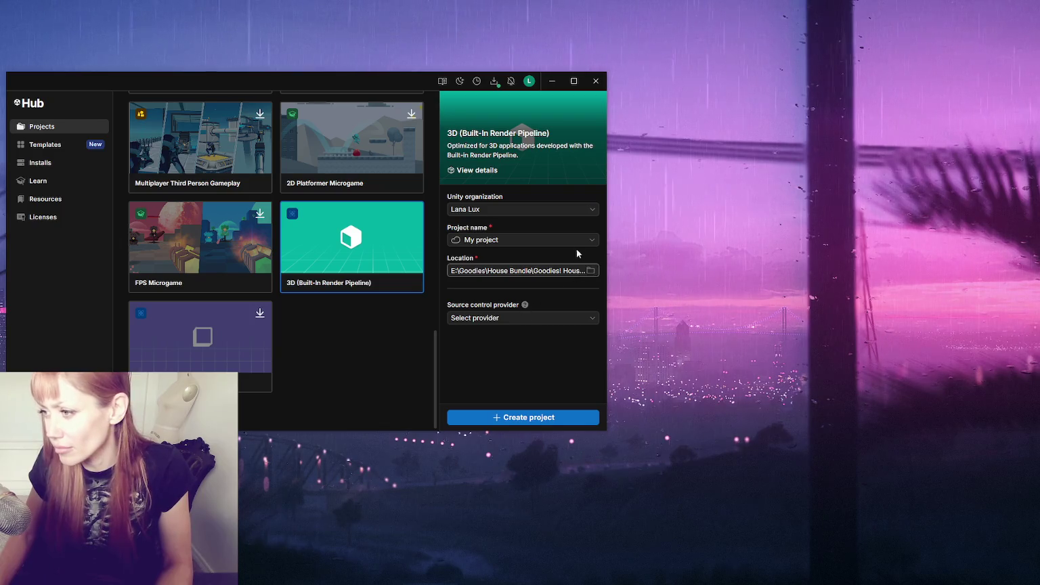
click(523, 239)
text(Goodies! House Bundle Uni)
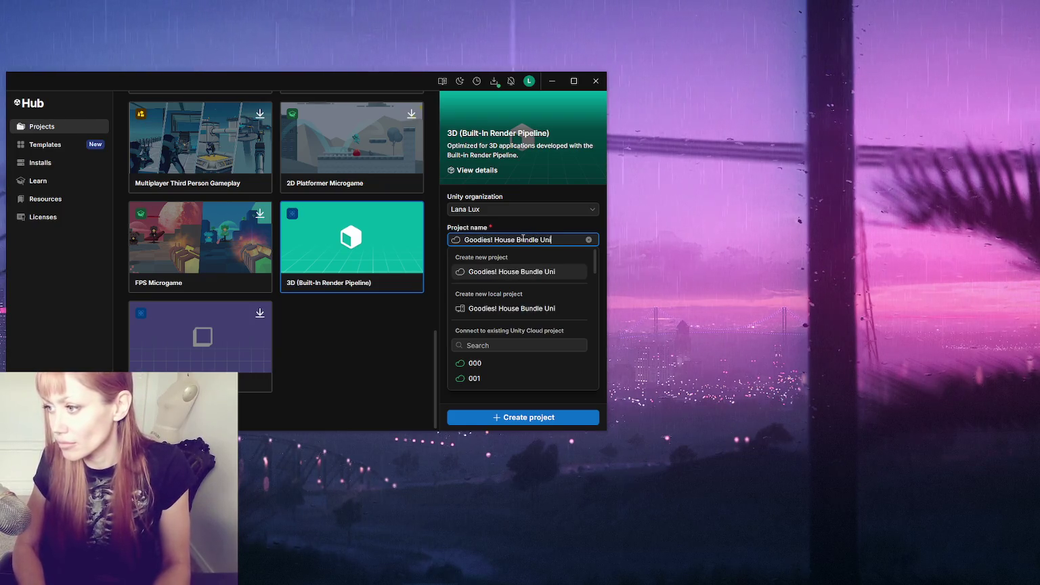
text(ty 6)
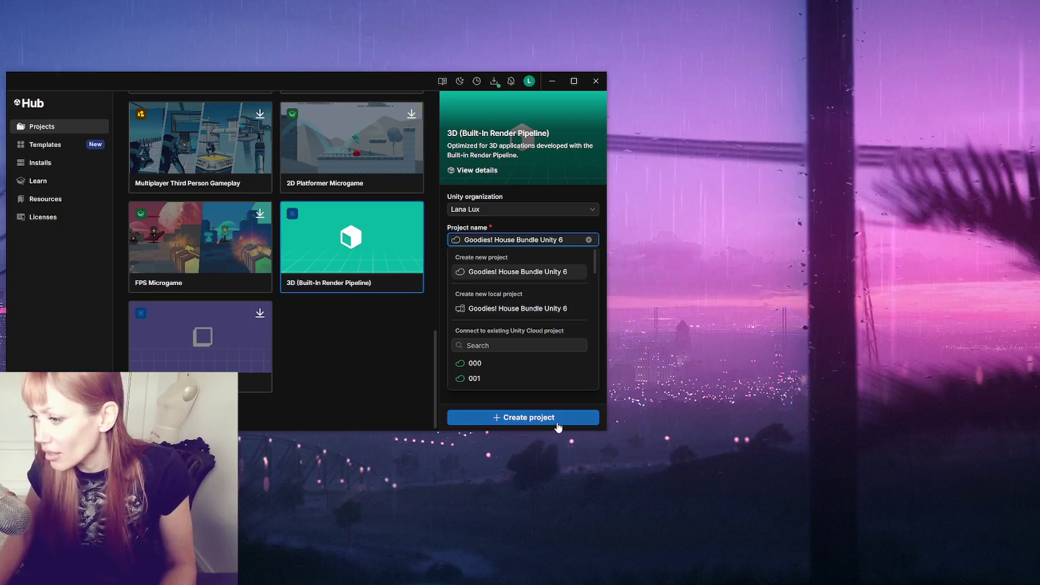
click(557, 423)
click(564, 427)
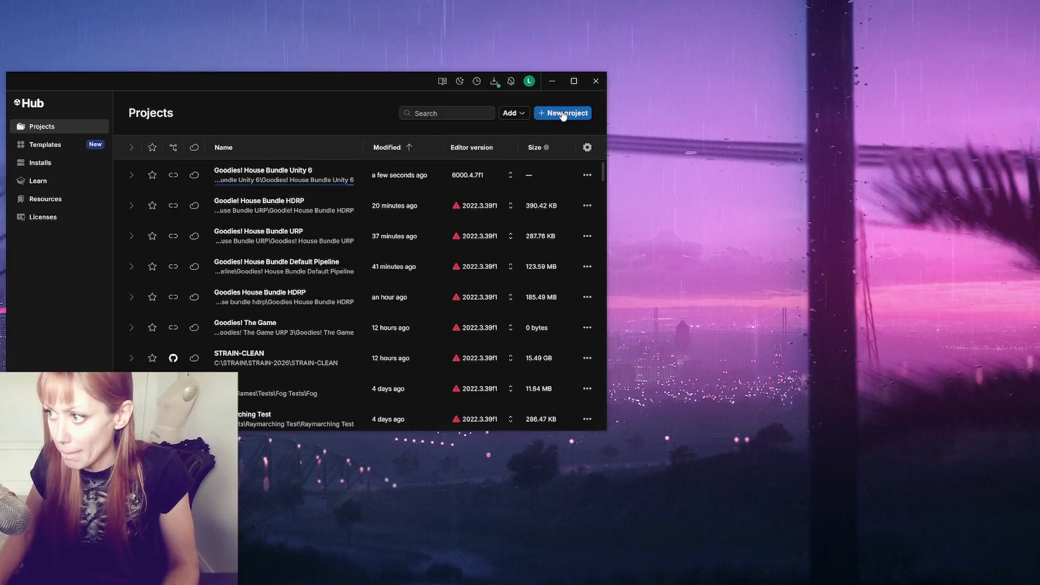
Start another new project on editor 6000.4.7f1 using the Universal 3D template
click(563, 113)
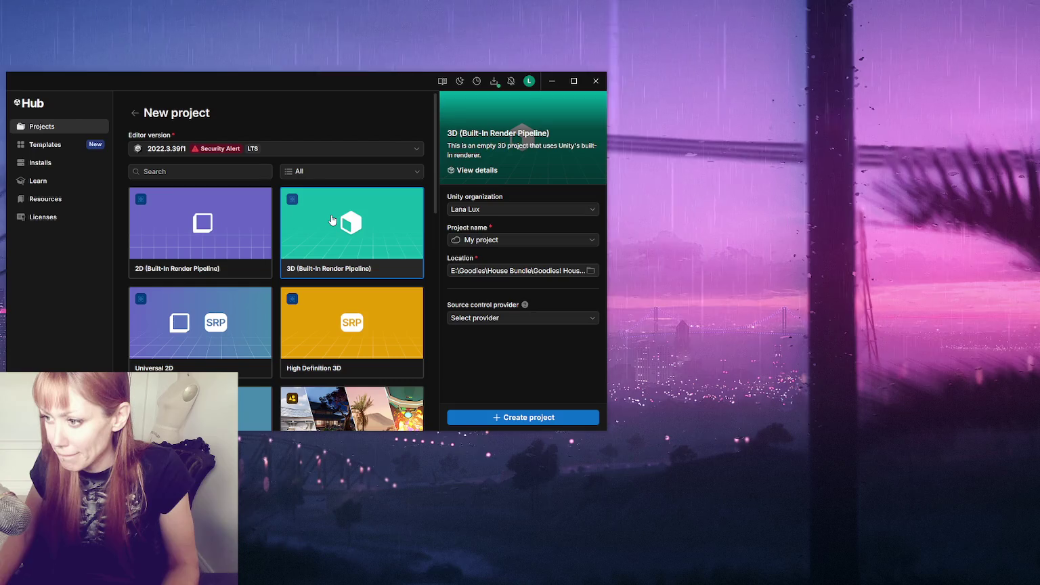
click(217, 149)
click(197, 187)
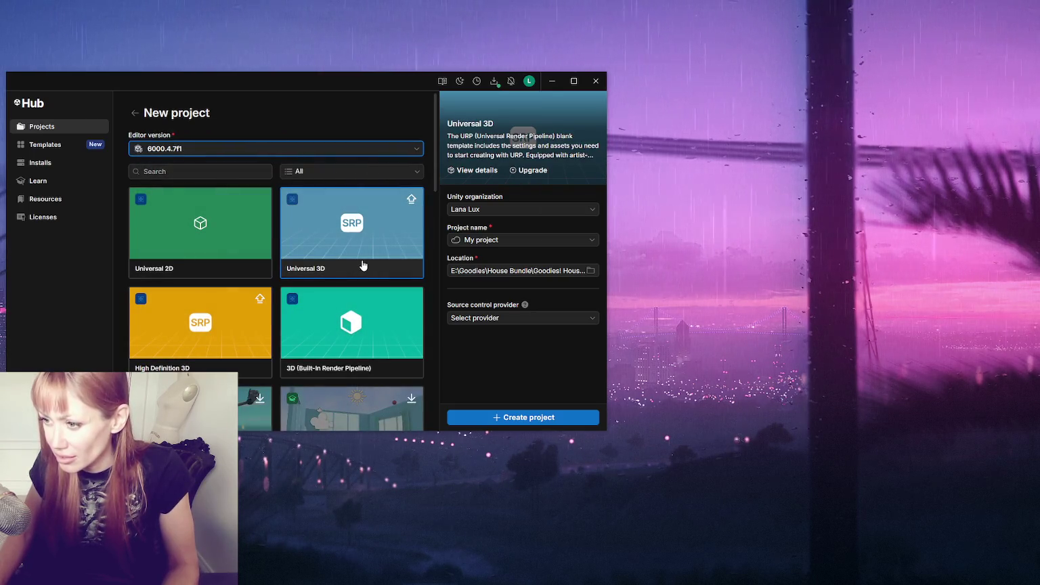
click(339, 262)
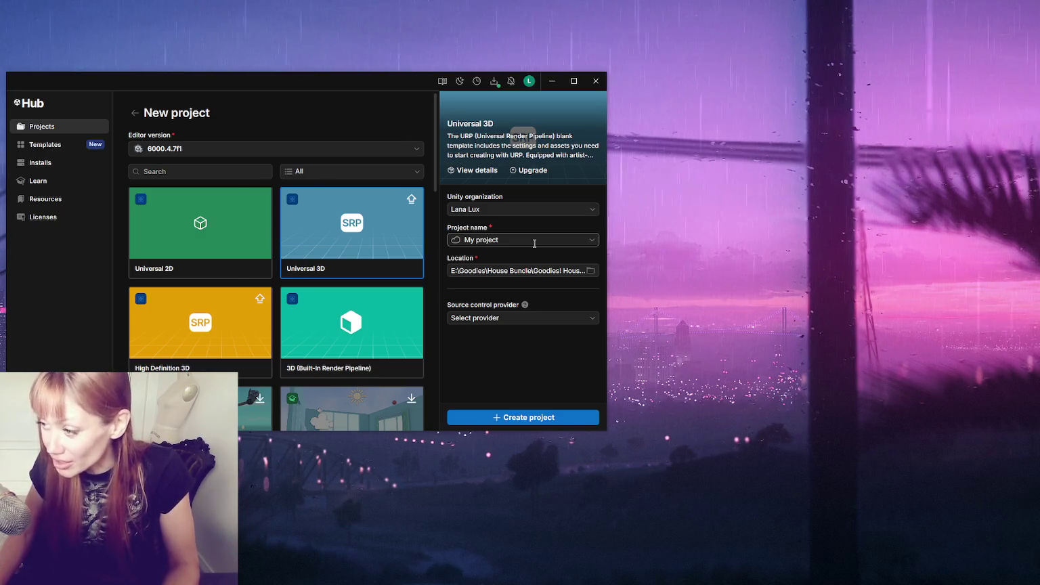
Rename the project to 'Goodies! Unity 6 URP' and create it
click(586, 240)
click(560, 236)
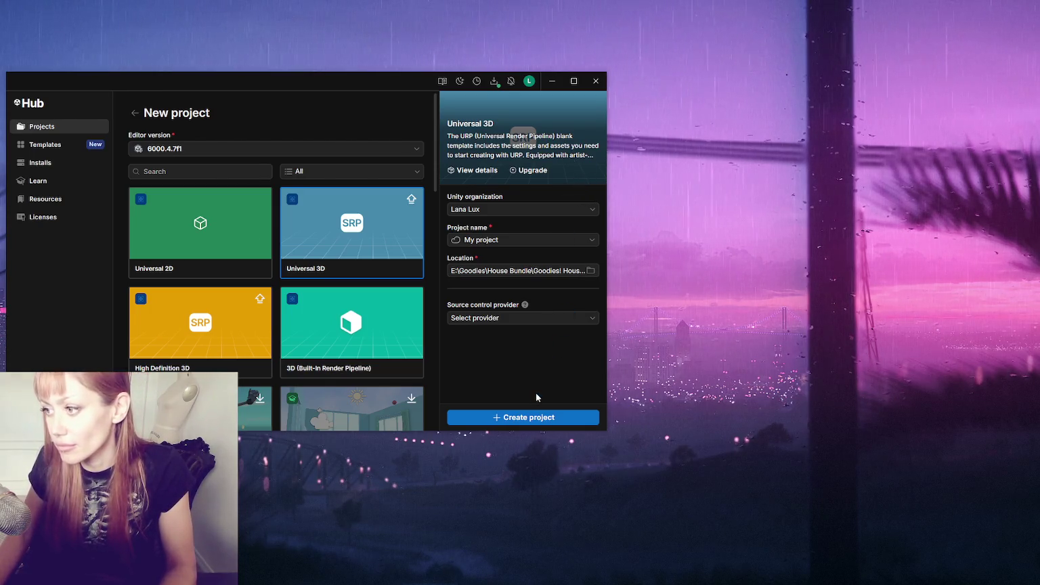
click(543, 241)
key(ctrl+a)
text(Goodies! Unity 6 YU)
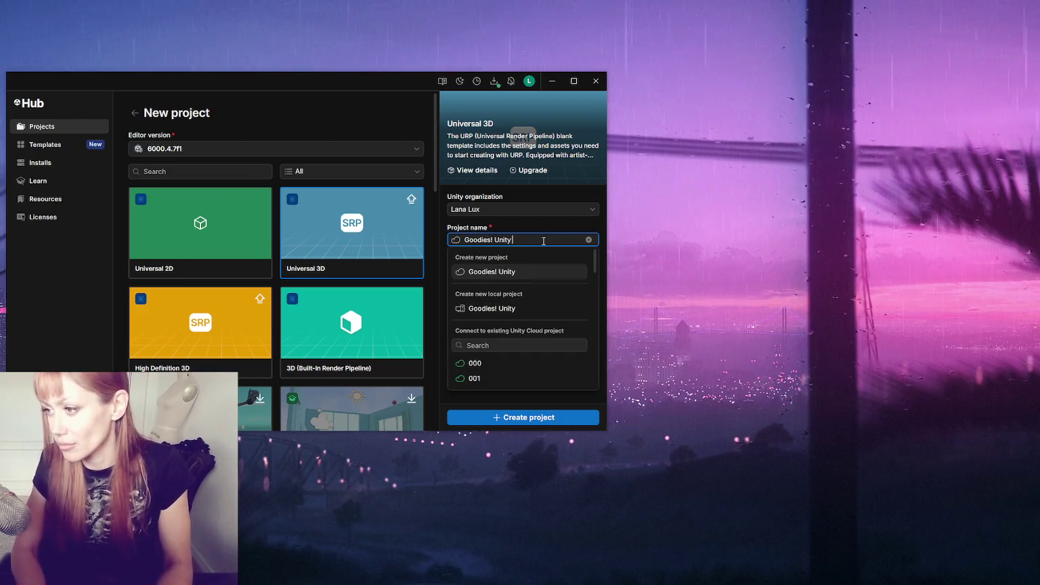
key(BackSpace)
key(BackSpace)
text(URP)
key(Tab)
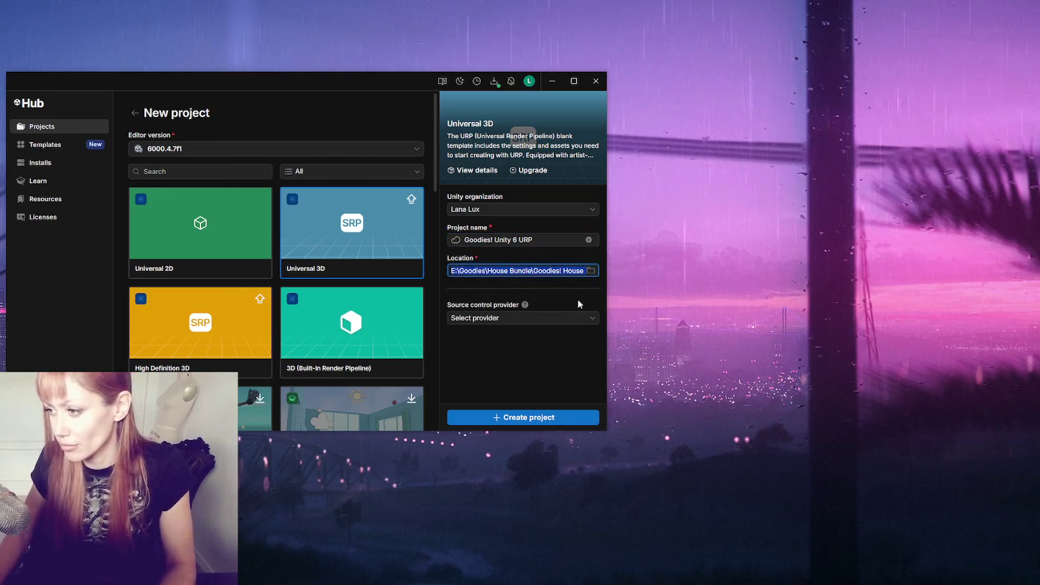
click(525, 417)
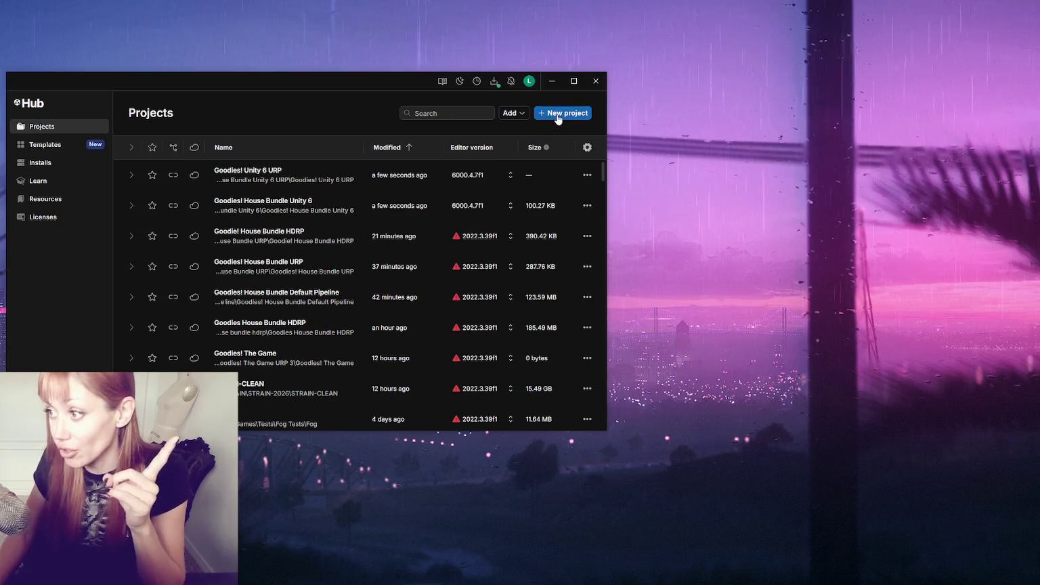
Set up a High Definition 3D project on editor 6000.4.7f1 named 'Goodie! Unity 6 HDRP'
click(558, 112)
click(248, 152)
click(213, 188)
click(219, 342)
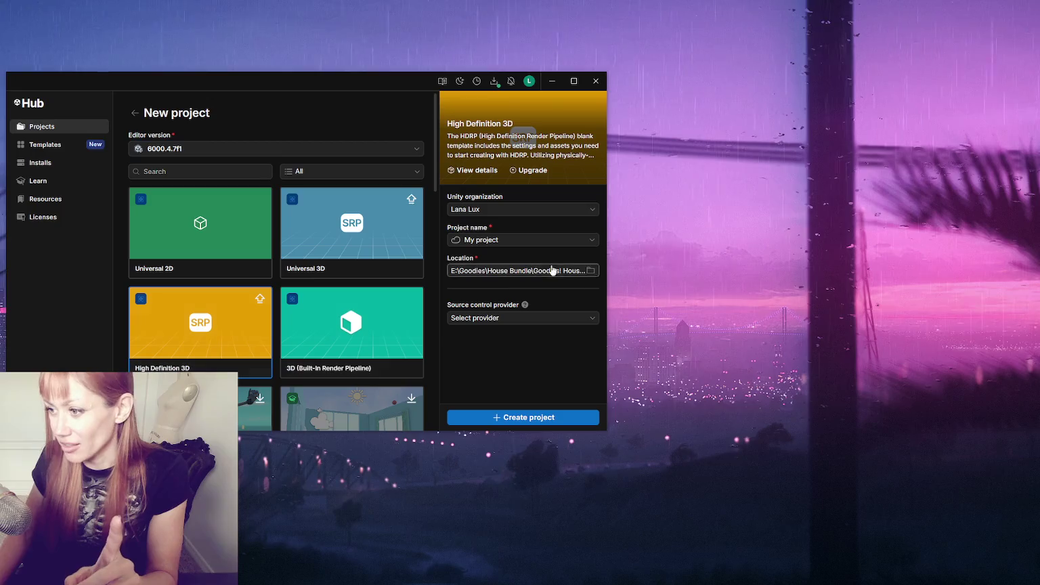
click(528, 240)
text(Goodie)
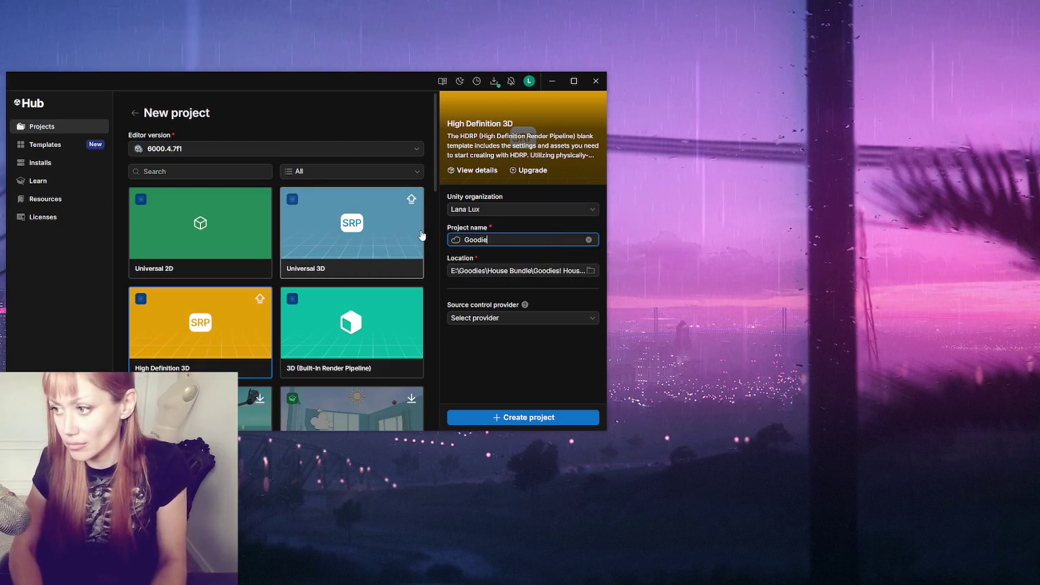
text(! Unity 7)
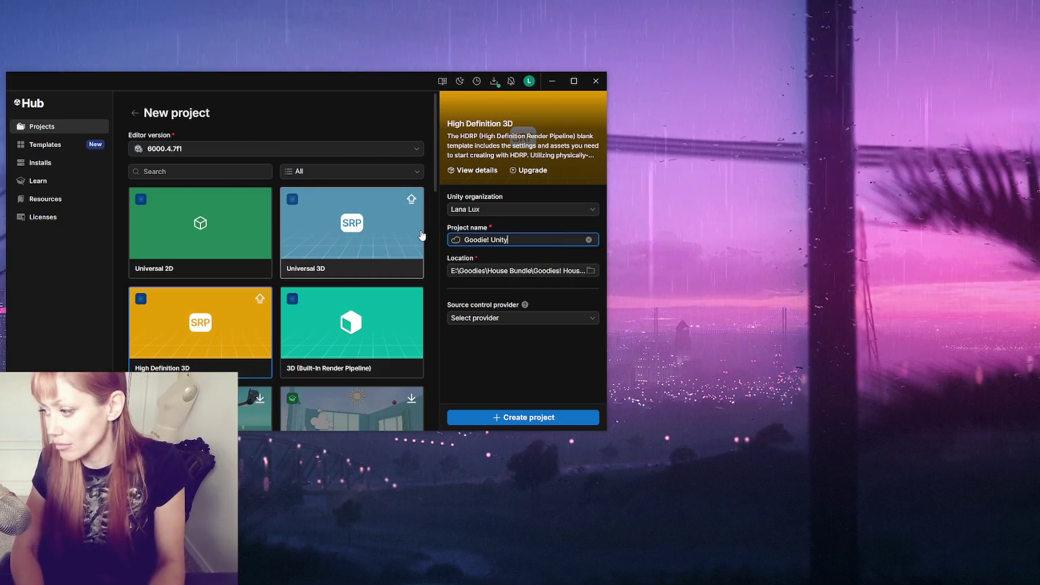
key(BackSpace)
text(6 HDRP)
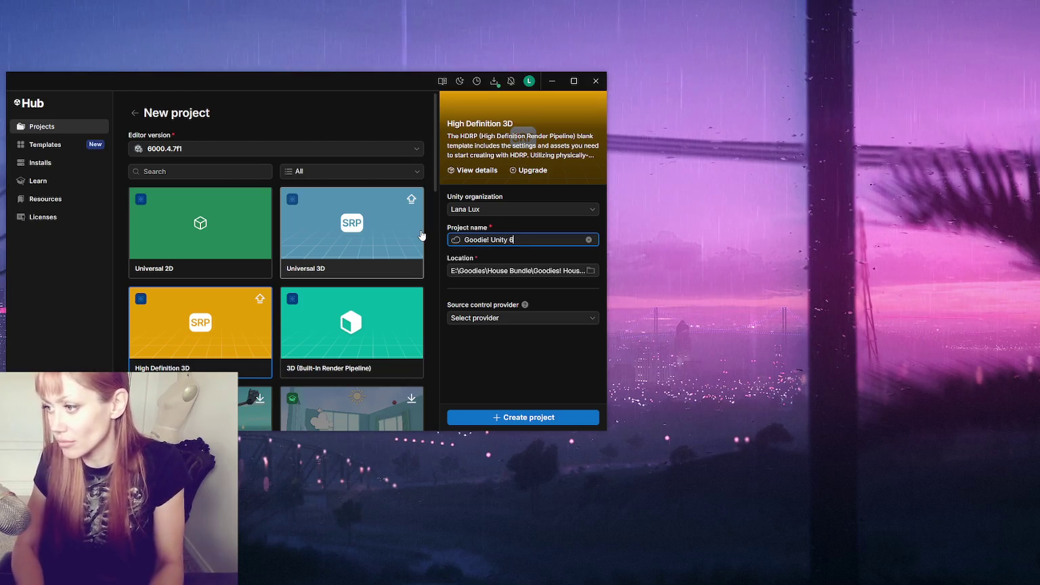
click(591, 271)
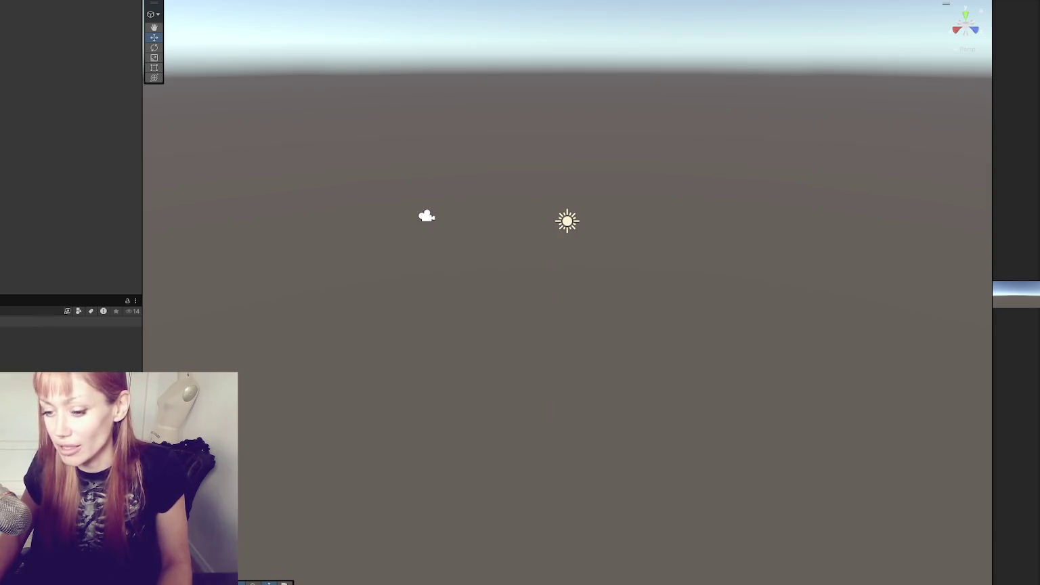
Drag the Scene/Game splitter left so the Game view takes most of the window
mouse_move(993, 144)
mouse_down()
mouse_move(359, 216)
mouse_move(283, 238)
mouse_up()
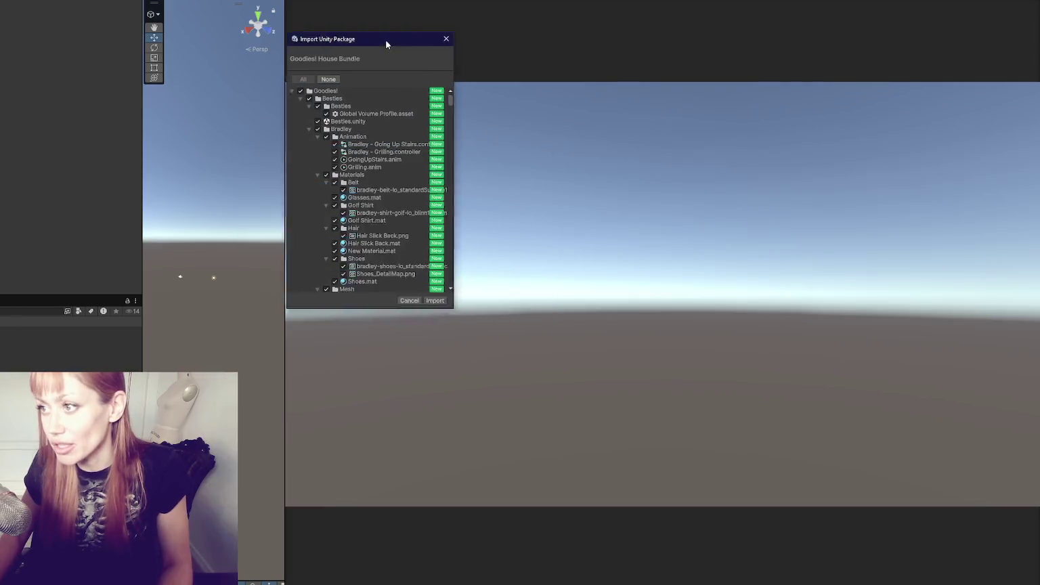
Import all Goodies! House Bundle assets from the Import Unity Package dialog
click(269, 309)
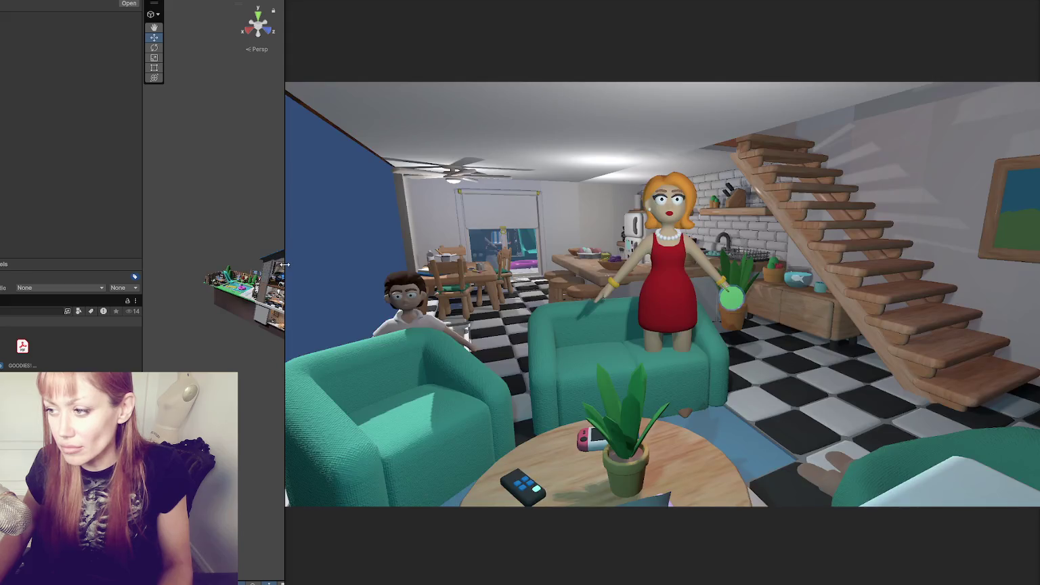
Widen the Scene view, zoom and orbit to a front view of the house, then return to Unity Hub
drag(284, 264, 681, 264)
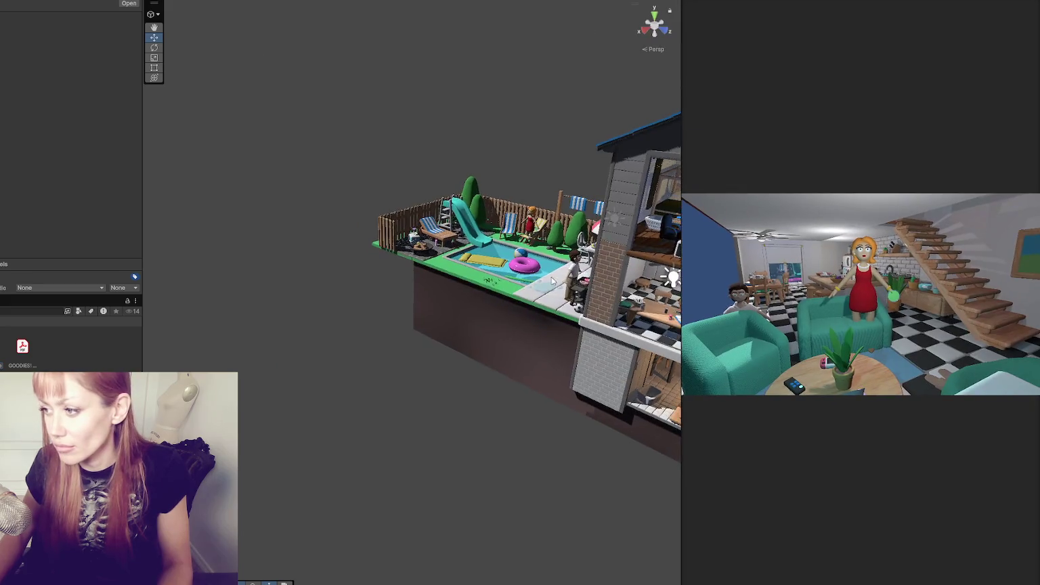
scroll(515, 275, up, 5)
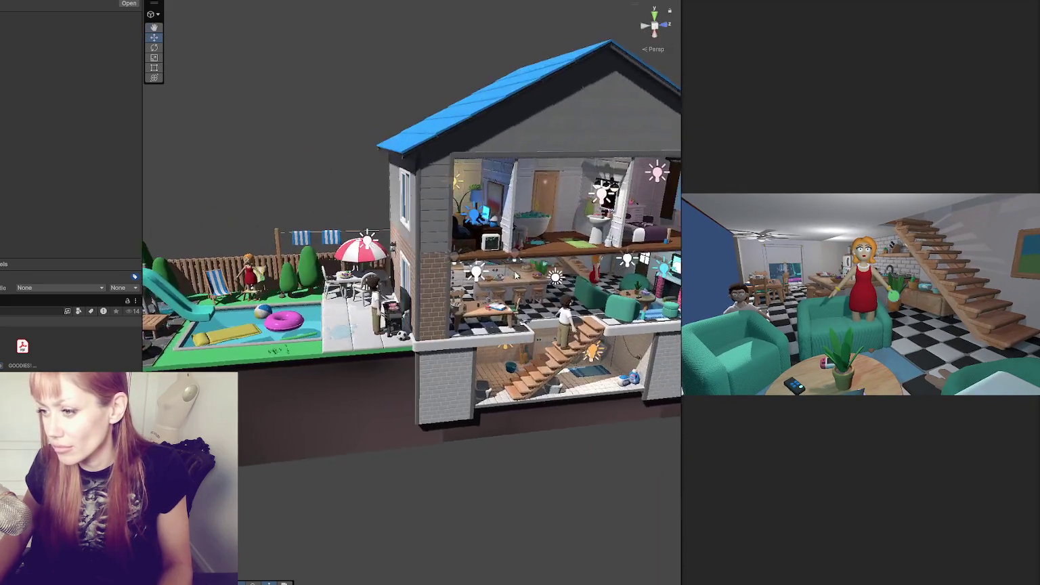
drag(514, 275, 350, 289)
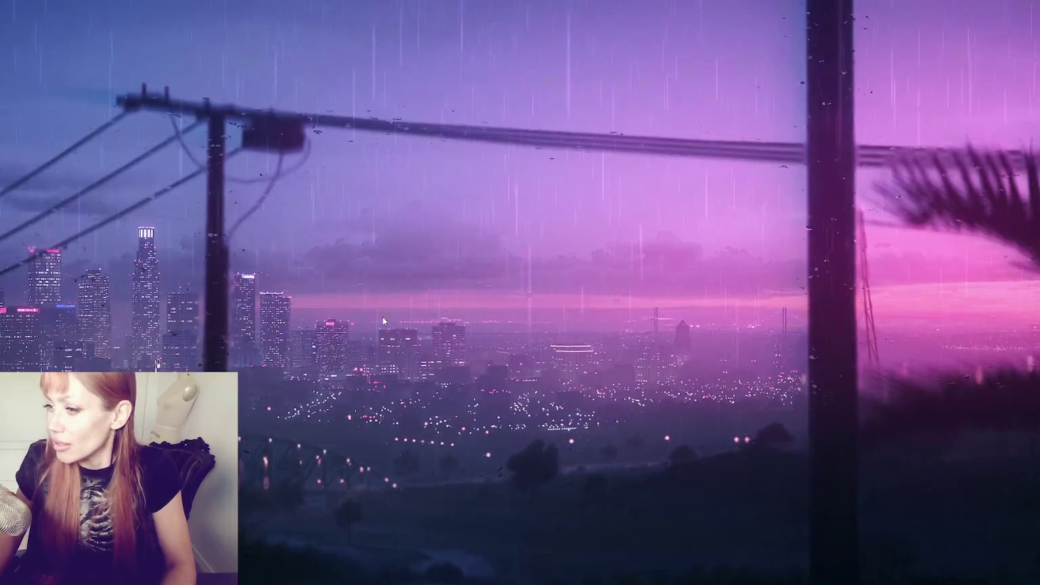
click(29, 320)
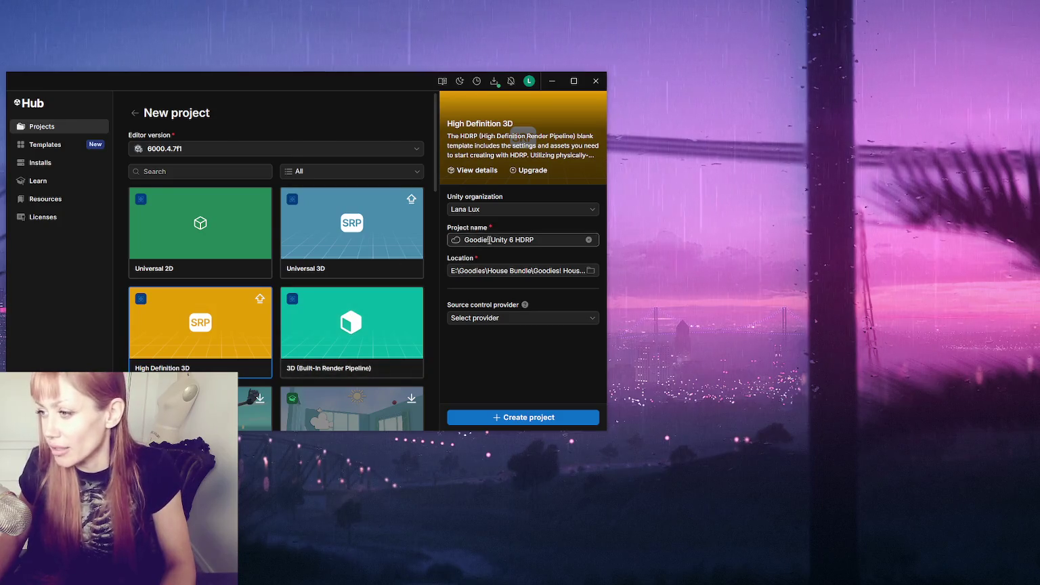
Leave the new HDRP project form and open Goodies! House Bundle URP from the Projects list
click(66, 147)
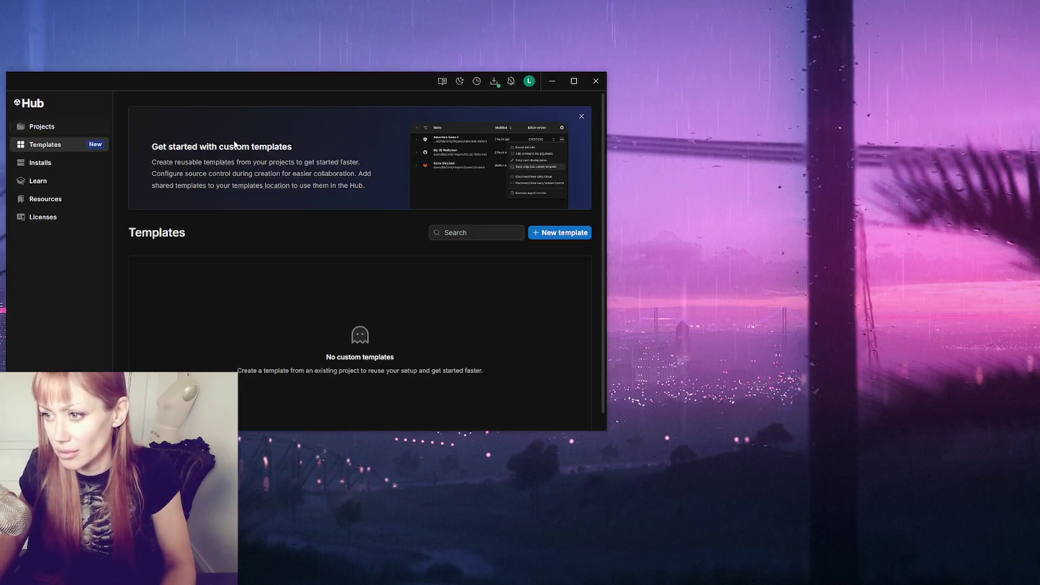
click(67, 127)
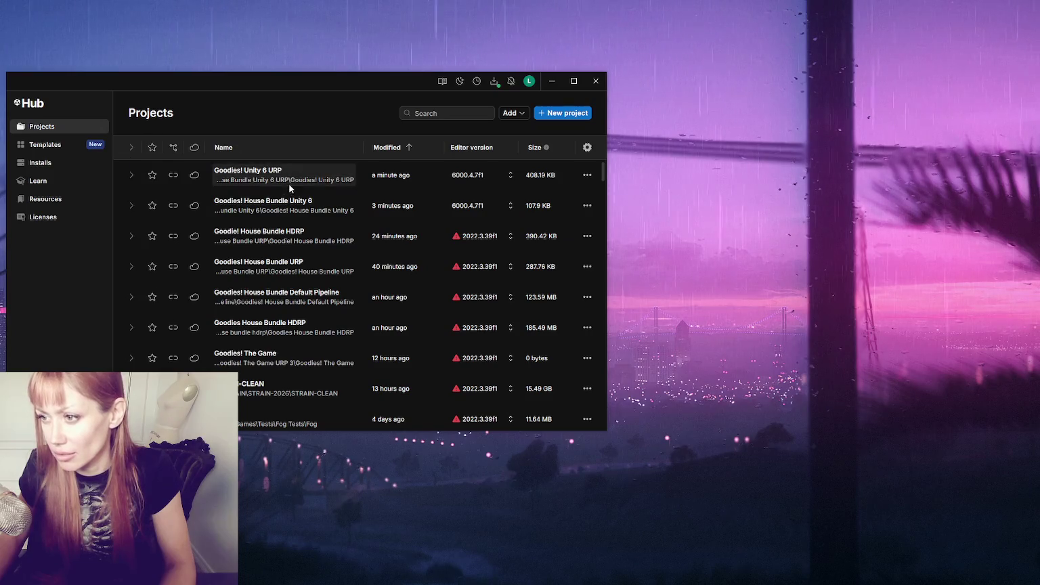
click(285, 268)
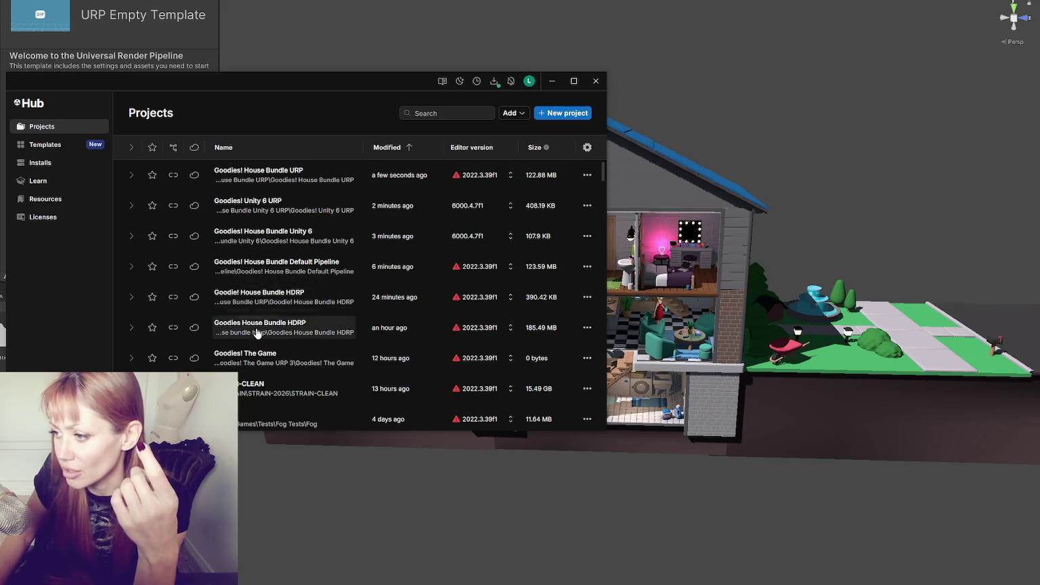
scroll(595, 330, down, 4)
Remove the Goodies House Bundle HDRP entry from the list, then open Goodie! House Bundle HDRP
scroll(571, 333, up, 4)
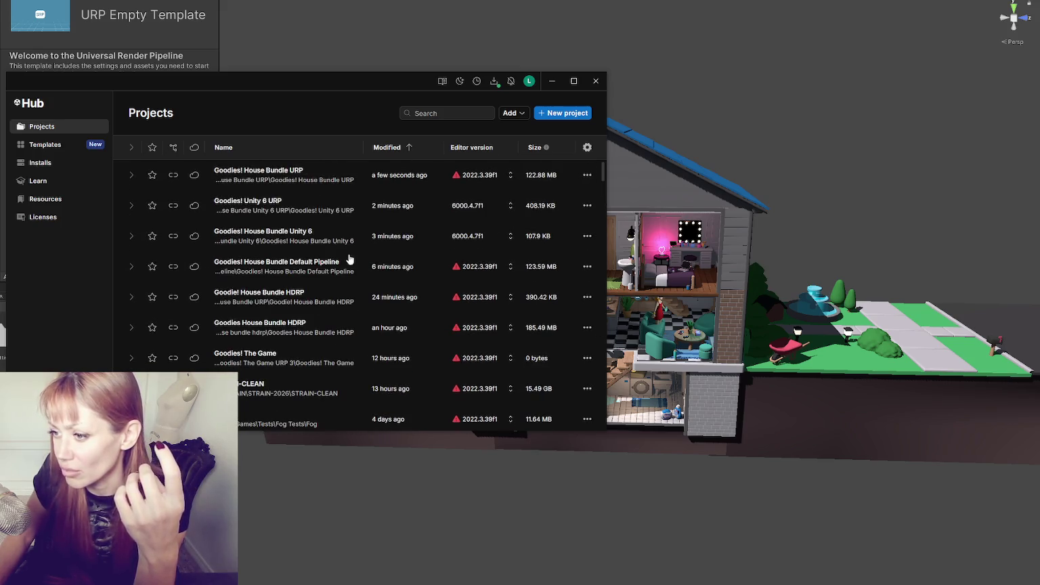
click(587, 327)
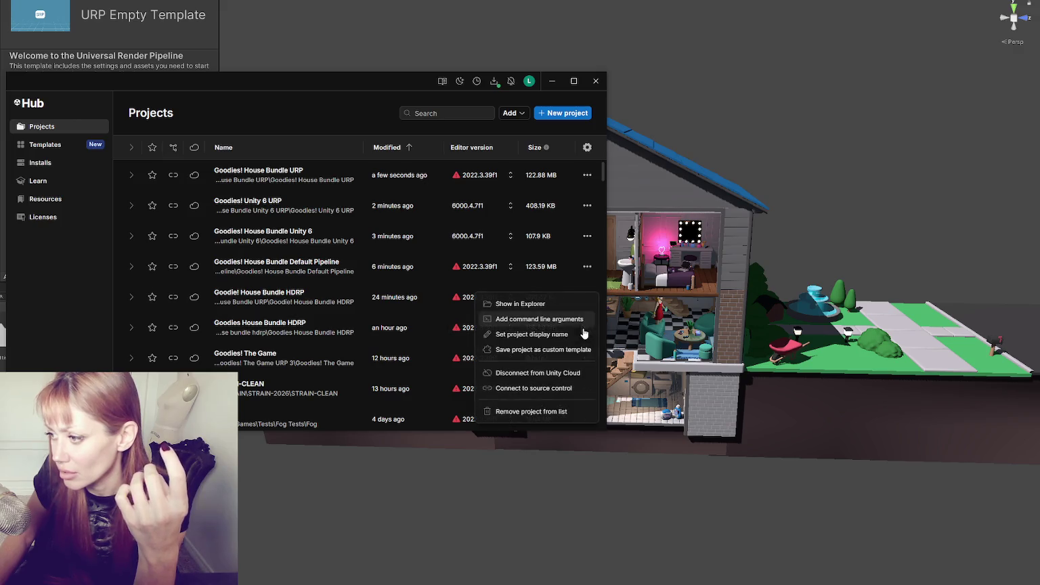
click(532, 411)
click(405, 289)
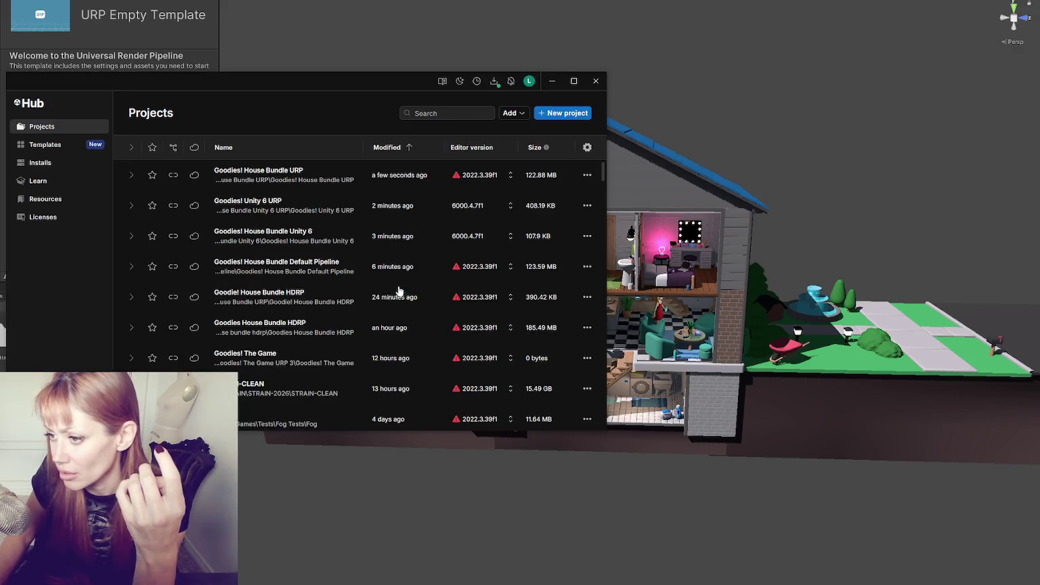
click(307, 302)
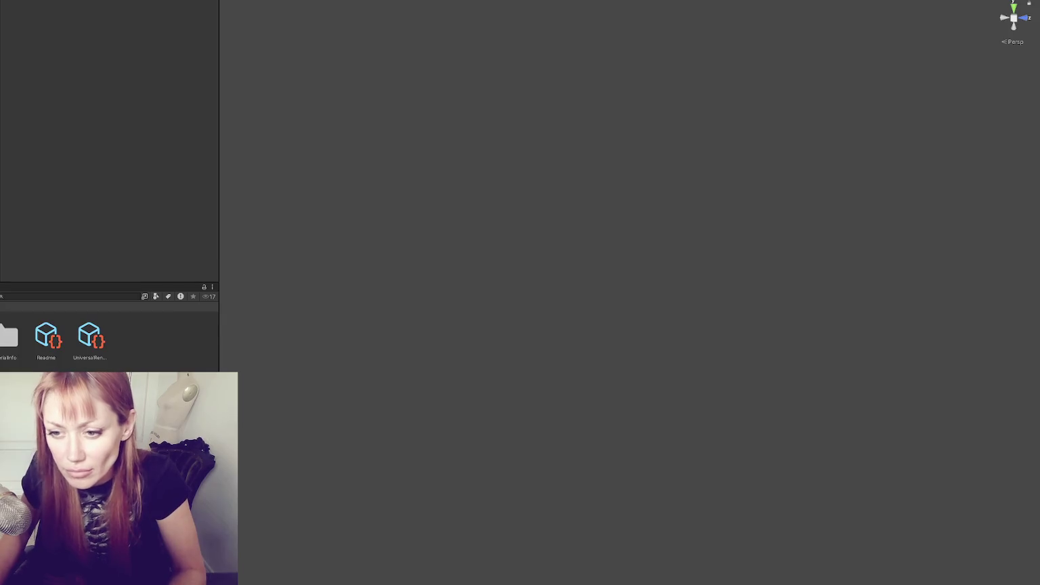
Open the Besties scene, saving the current one, and orbit around the two characters
double_click(76, 334)
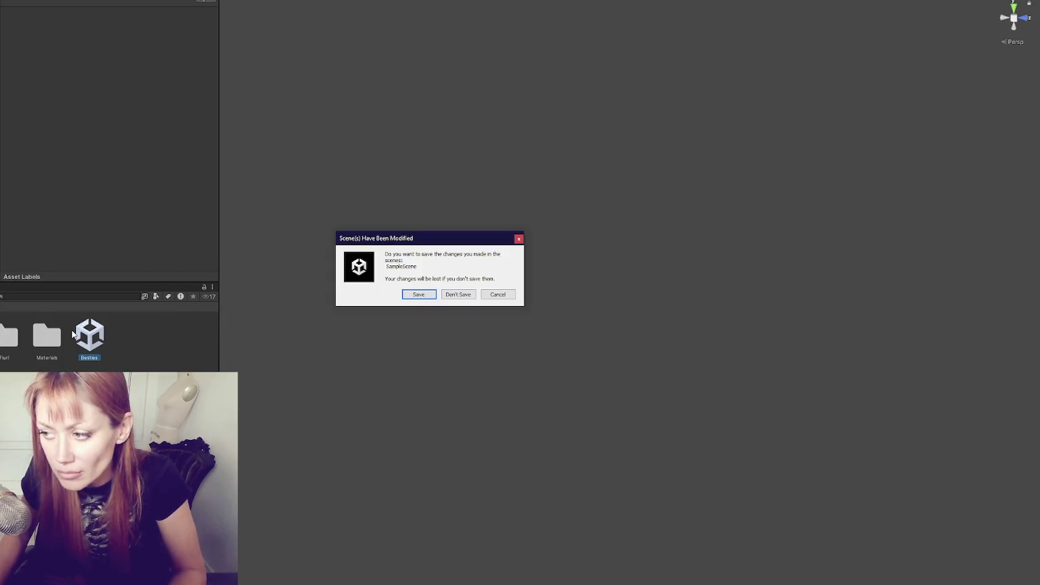
click(424, 295)
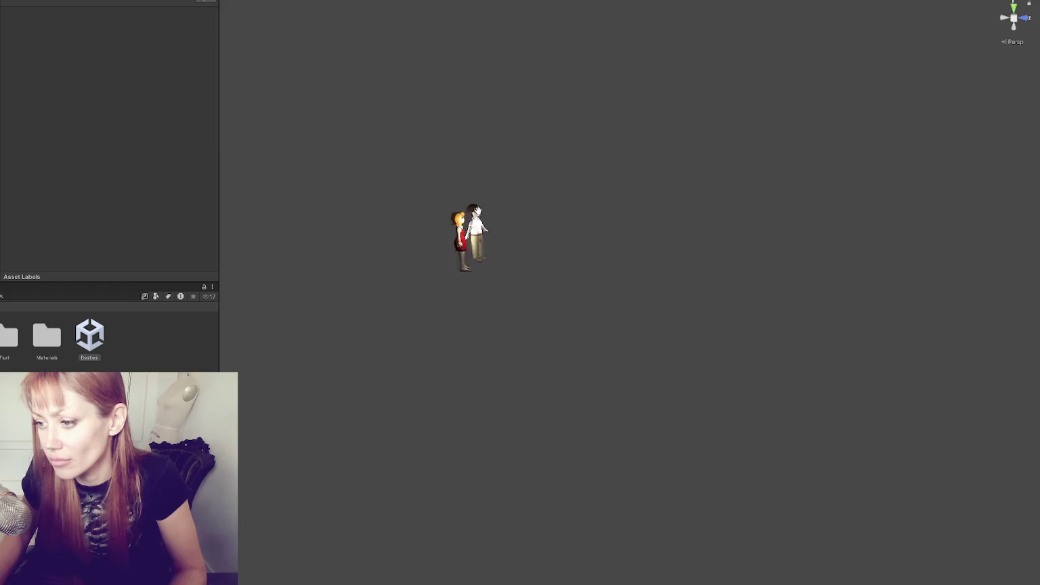
scroll(478, 211, up, 3)
drag(483, 214, 437, 195)
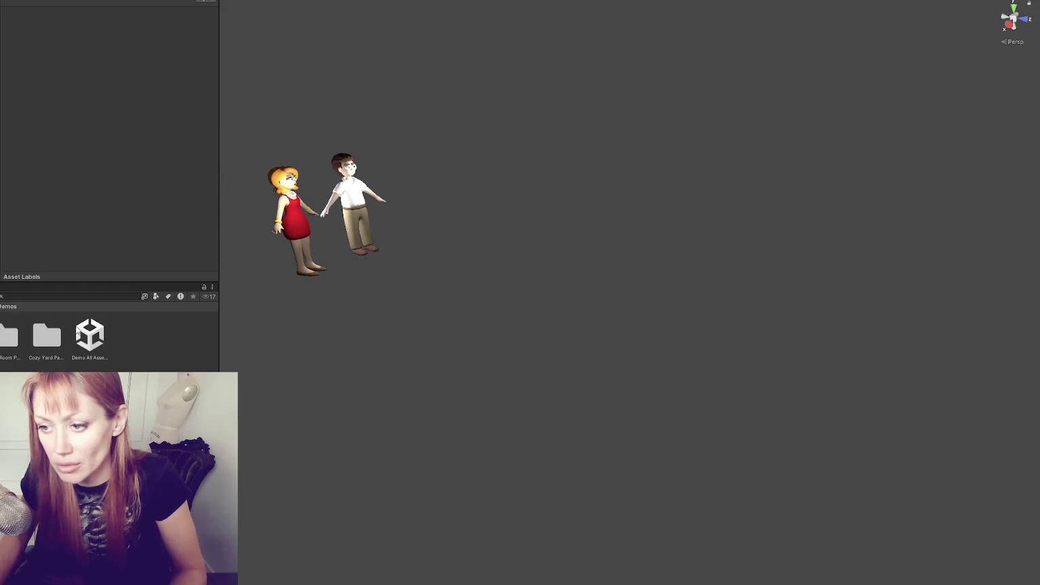
Open Demo All Assets and a Cozy Bathroom Pack scene, then start and cancel a kitchen package export
double_click(78, 333)
scroll(474, 235, down, 5)
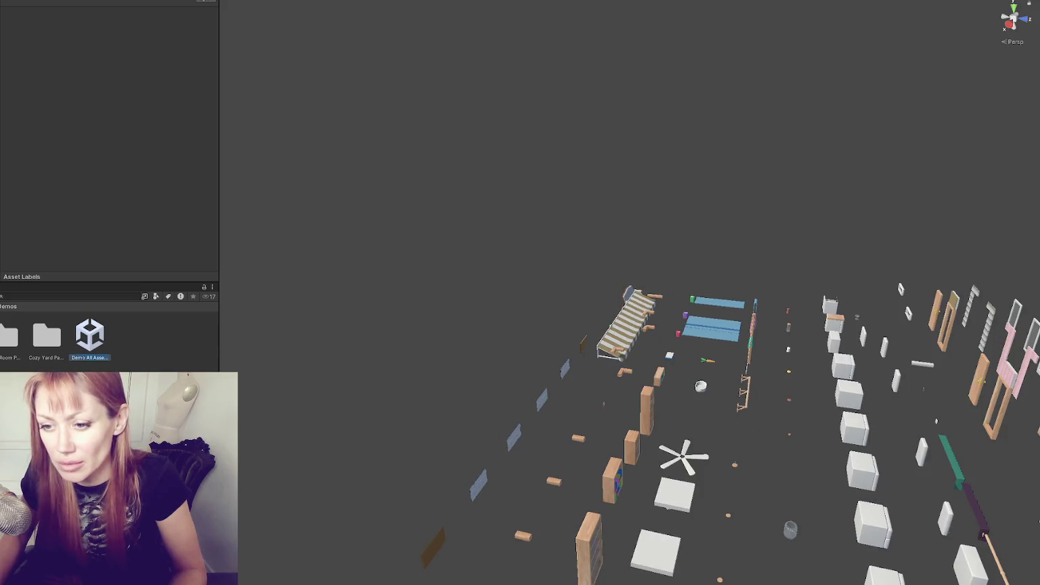
double_click(9, 335)
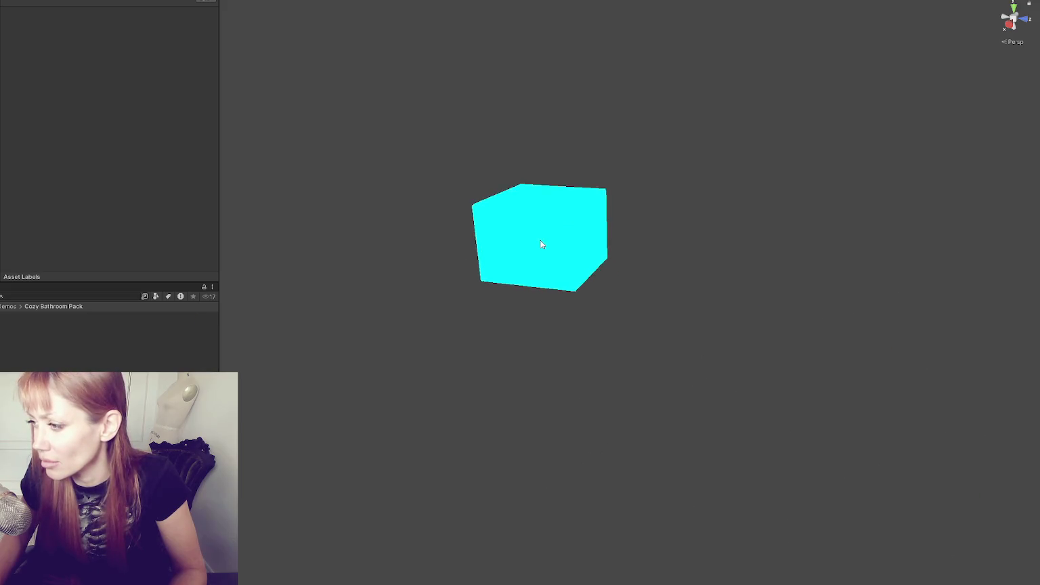
double_click(4, 323)
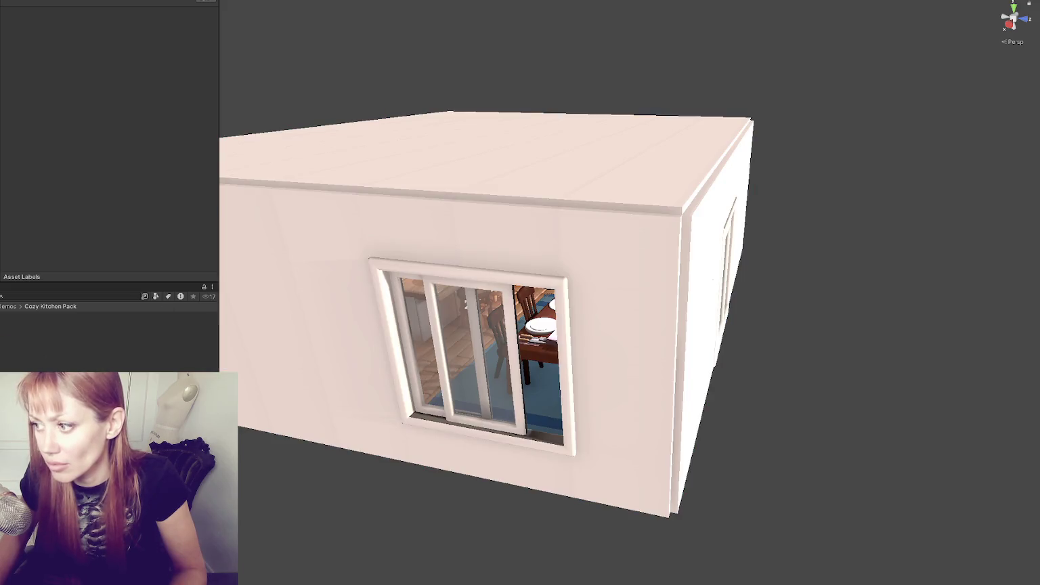
scroll(291, 309, up, 10)
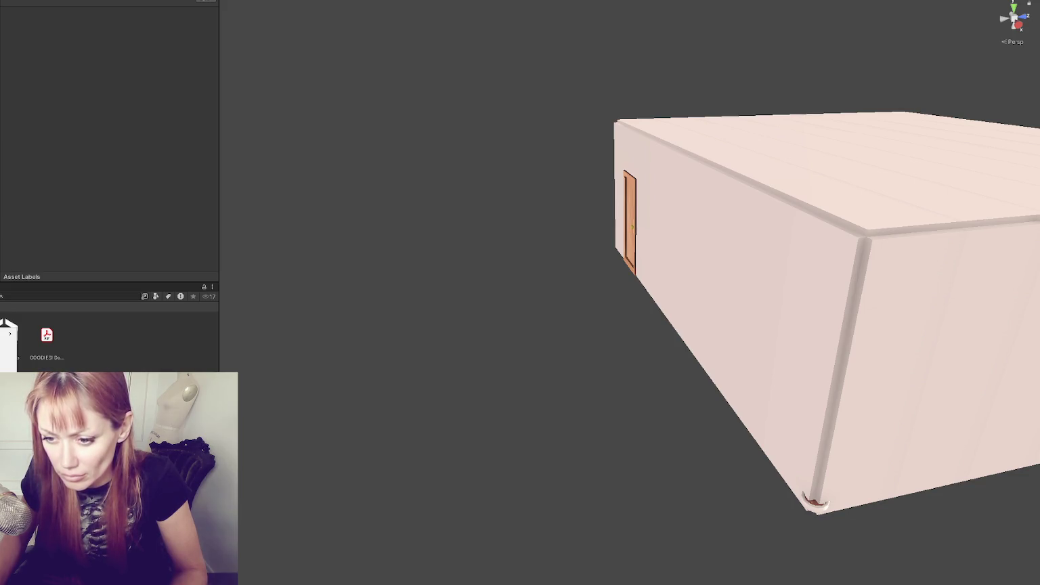
click(7, 325)
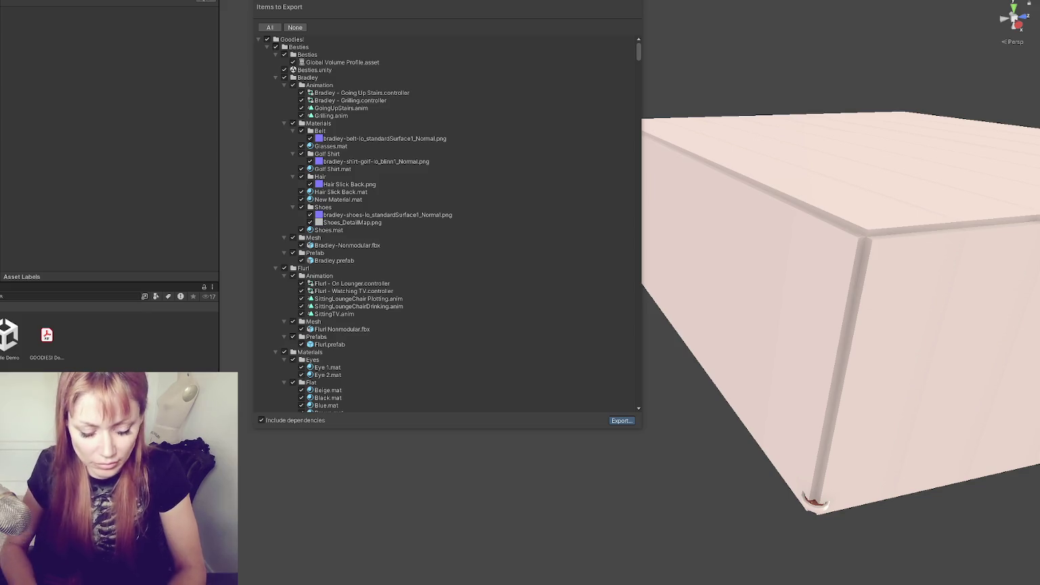
key(Escape)
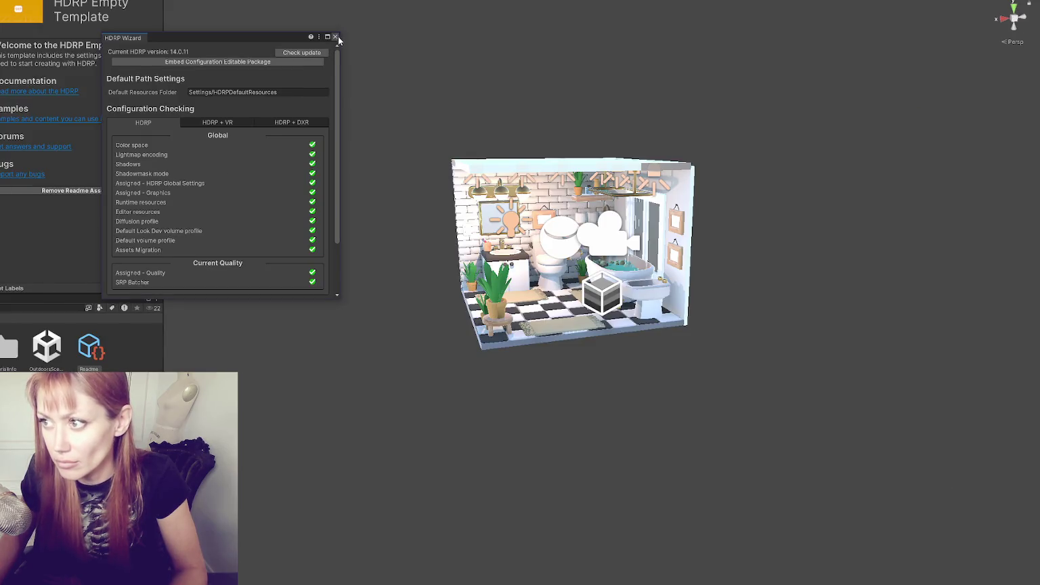
Close the HDRP Wizard, load the Cozy Kitchen scene, and select the point light above the island
click(336, 38)
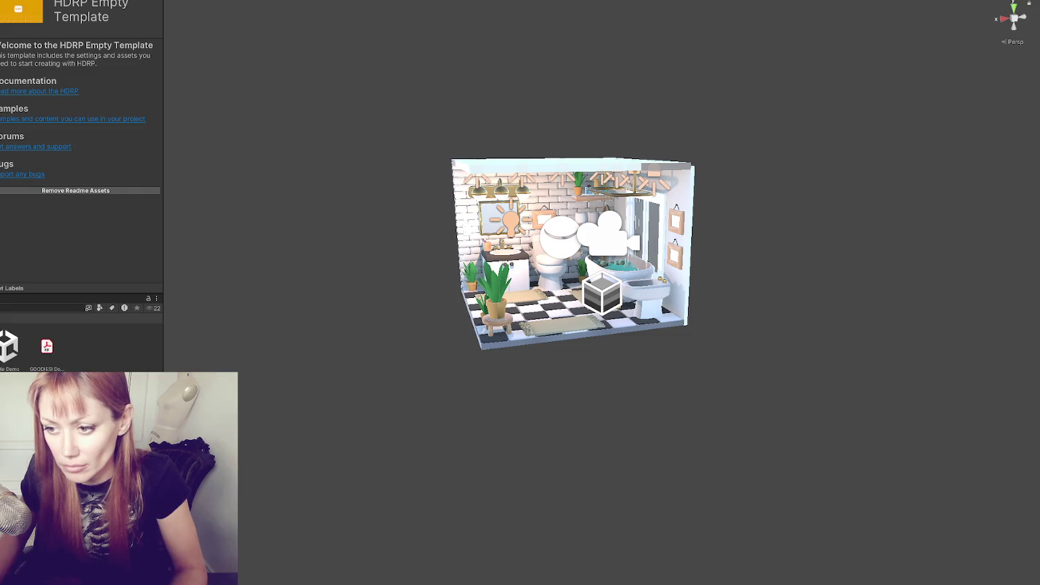
double_click(4, 346)
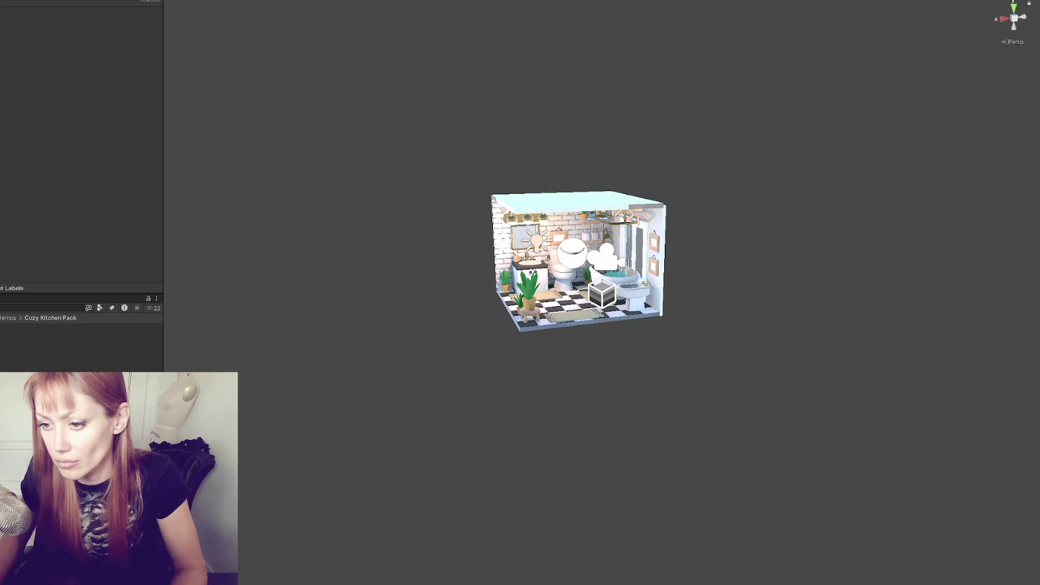
mouse_move(346, 271)
mouse_down()
mouse_move(487, 302)
mouse_move(666, 298)
mouse_move(502, 306)
mouse_up()
scroll(502, 306, down, 10)
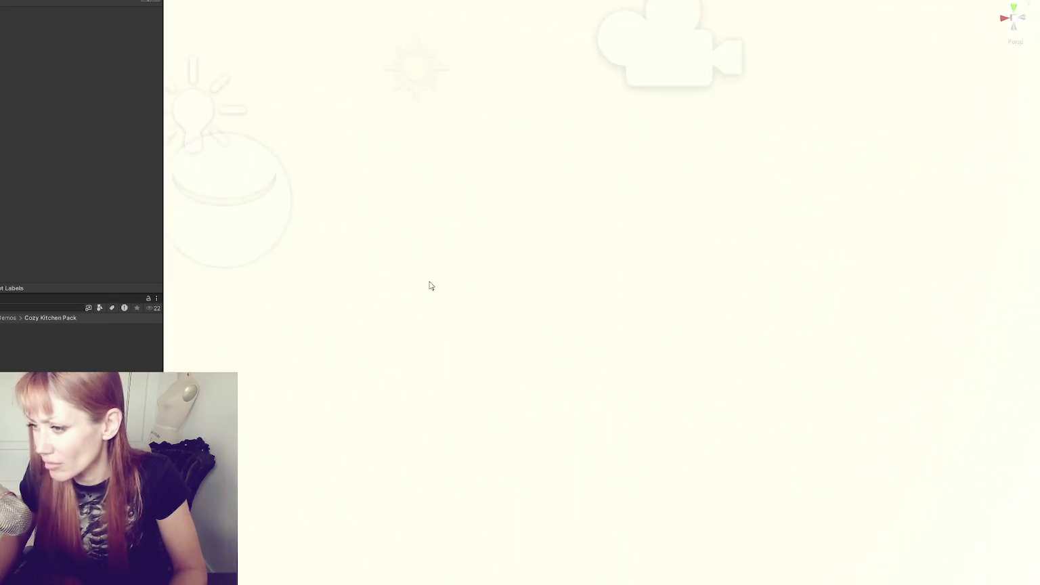
scroll(429, 285, up, 6)
click(437, 179)
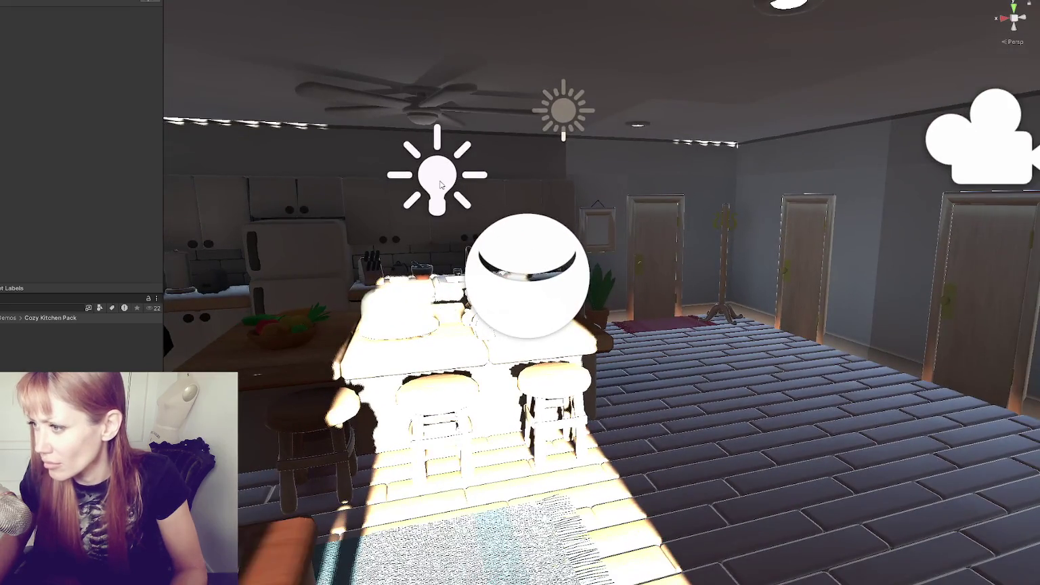
Switch the island light's intensity unit to Lux and set it to about 10047
click(122, 194)
click(129, 221)
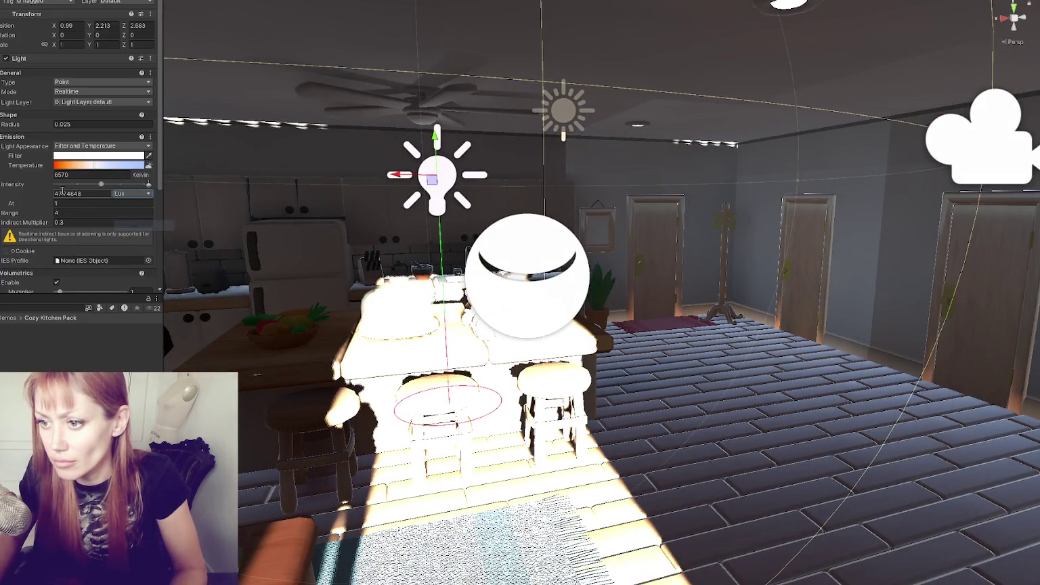
key(Home)
text(100)
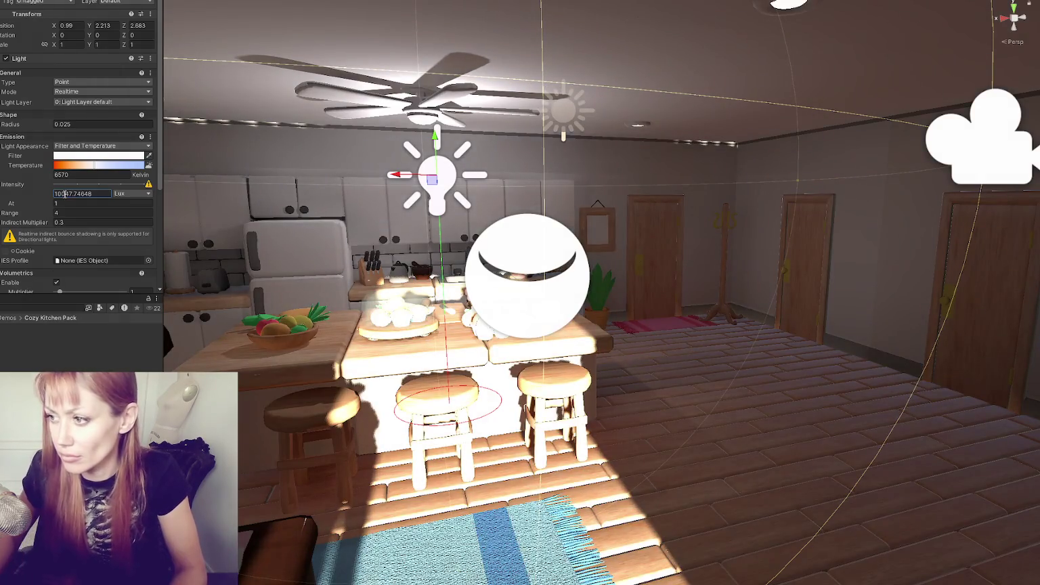
key(Return)
Switch the dining-table pendant light to Lux and enter a new intensity of 4000
drag(420, 149, 318, 283)
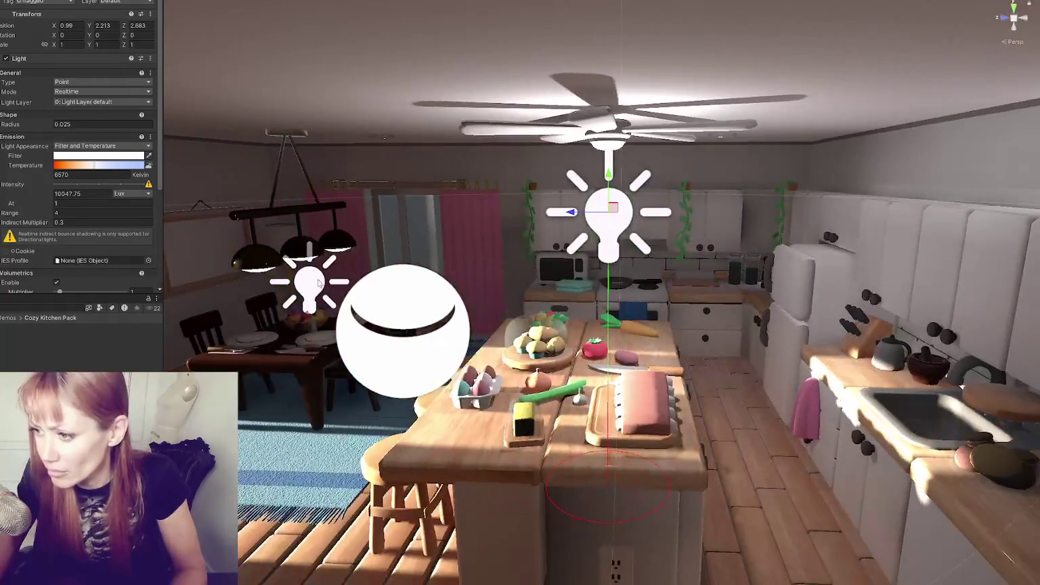
click(318, 283)
click(132, 194)
click(142, 226)
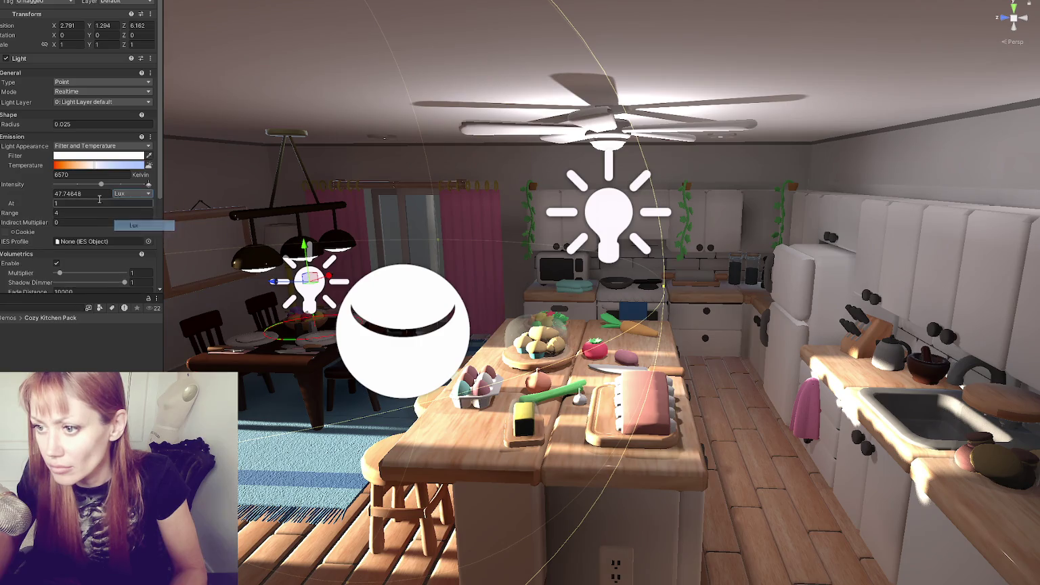
click(61, 194)
text(10000)
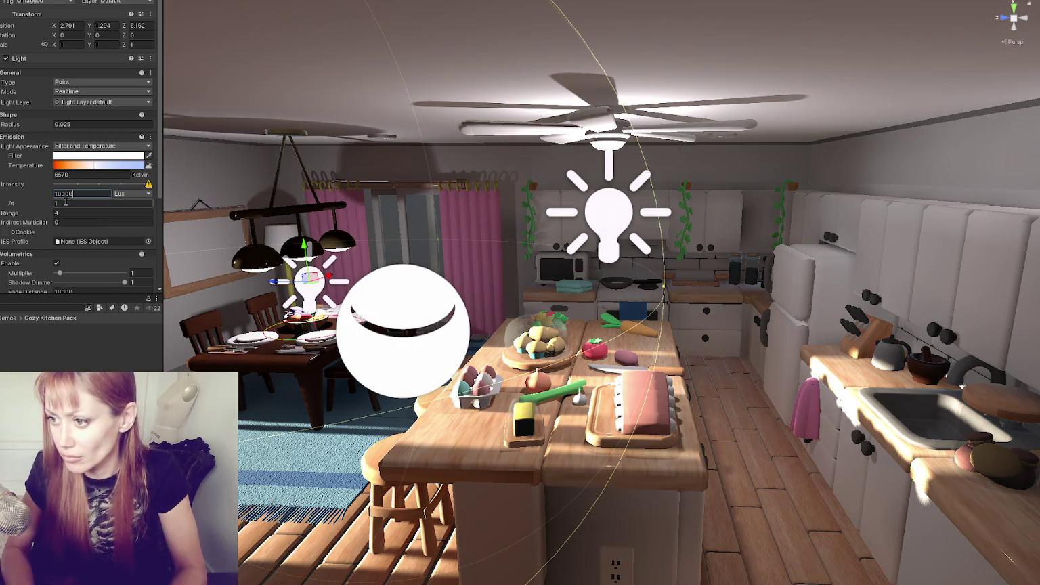
key(BackSpace)
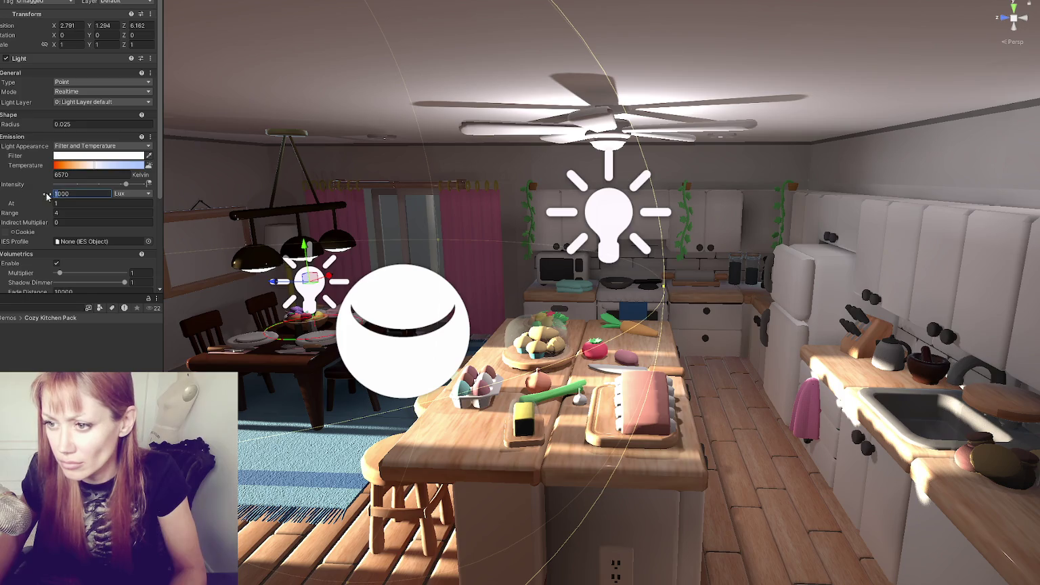
text(4000)
Tint the pendant light's filter light orange and make the ceiling light's filter warmer
click(98, 156)
click(137, 208)
click(180, 203)
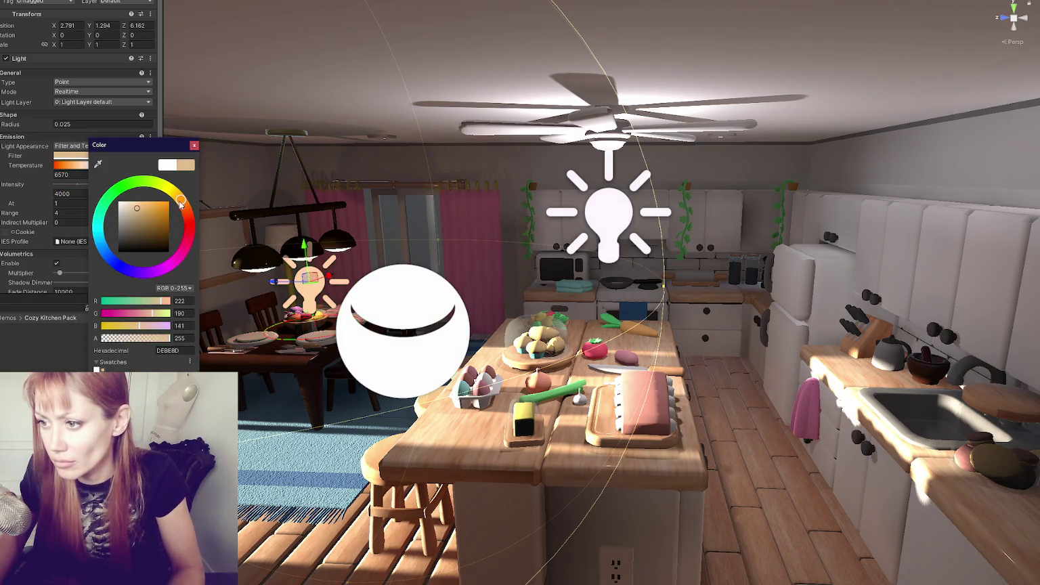
click(599, 217)
click(88, 156)
click(177, 214)
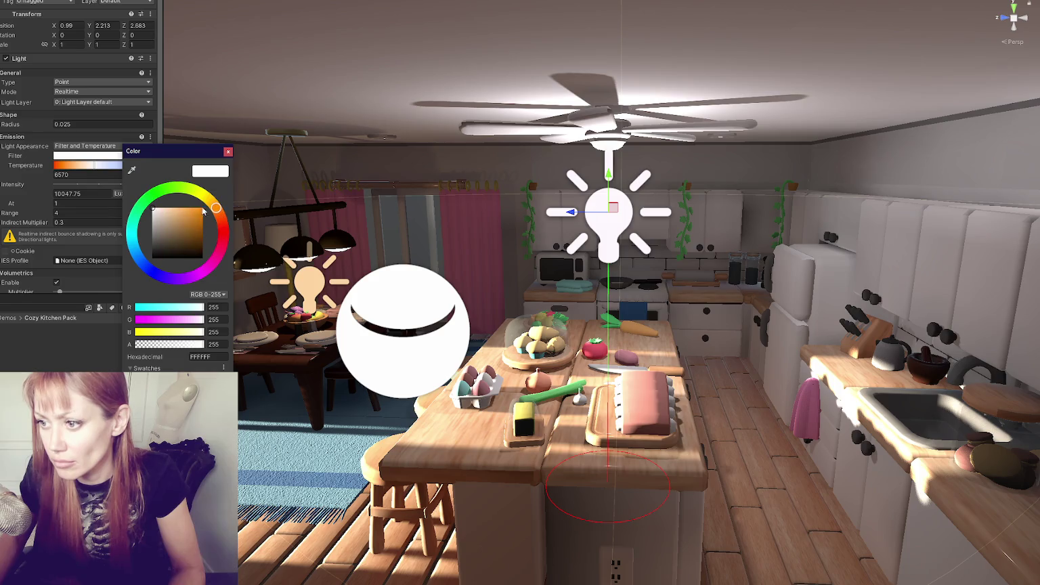
click(390, 294)
Set the directional sun light's intensity to 10000 Lux and frame the house
scroll(390, 295, down, 5)
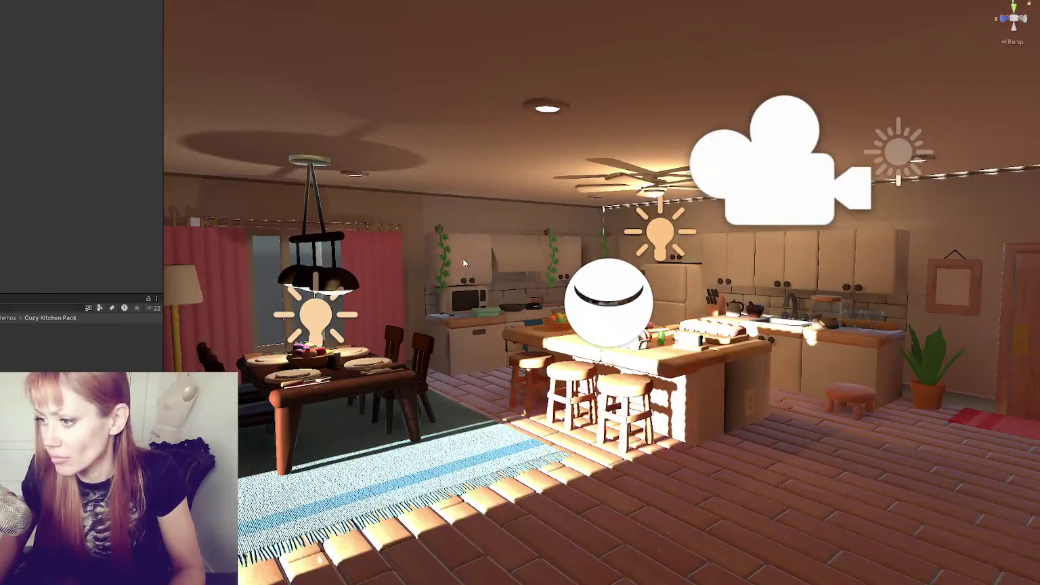
drag(463, 259, 736, 214)
scroll(736, 214, down, 5)
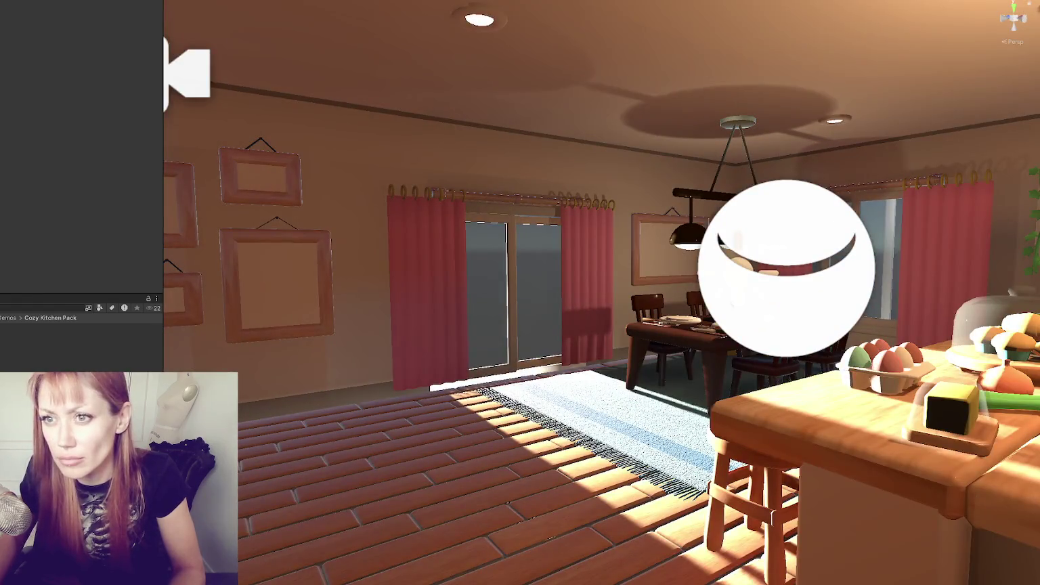
scroll(96, 198, down, 3)
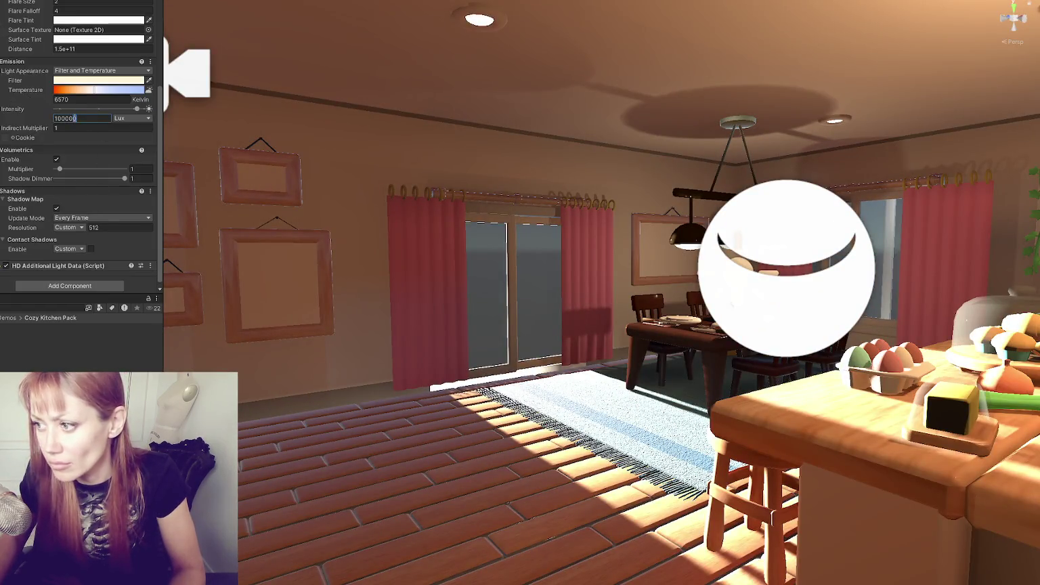
key(BackSpace)
key(Return)
key(f)
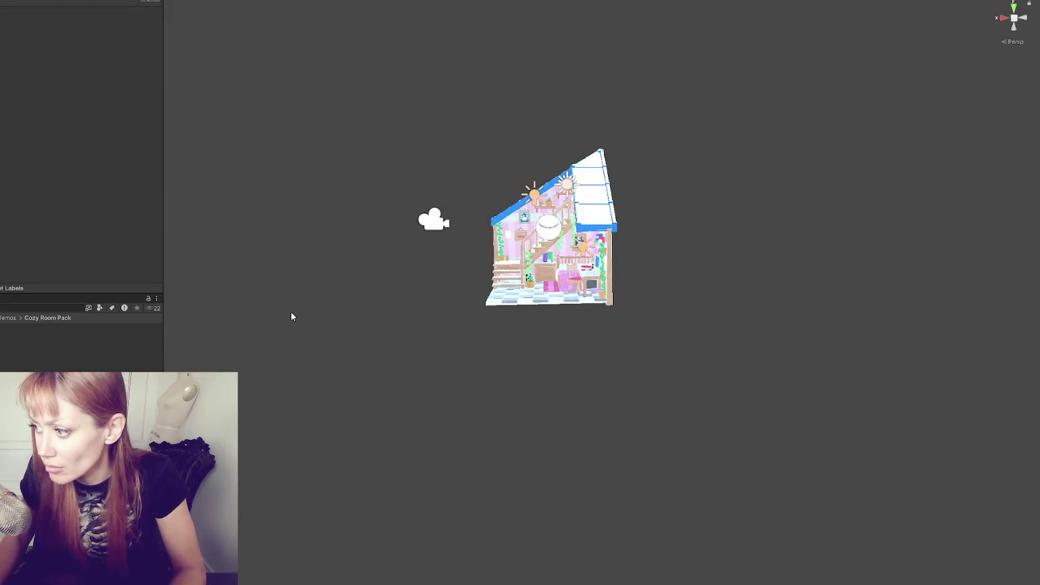
Switch the point light near the stairs to Lux with an Indirect Multiplier of 0
scroll(495, 304, up, 5)
scroll(592, 292, up, 3)
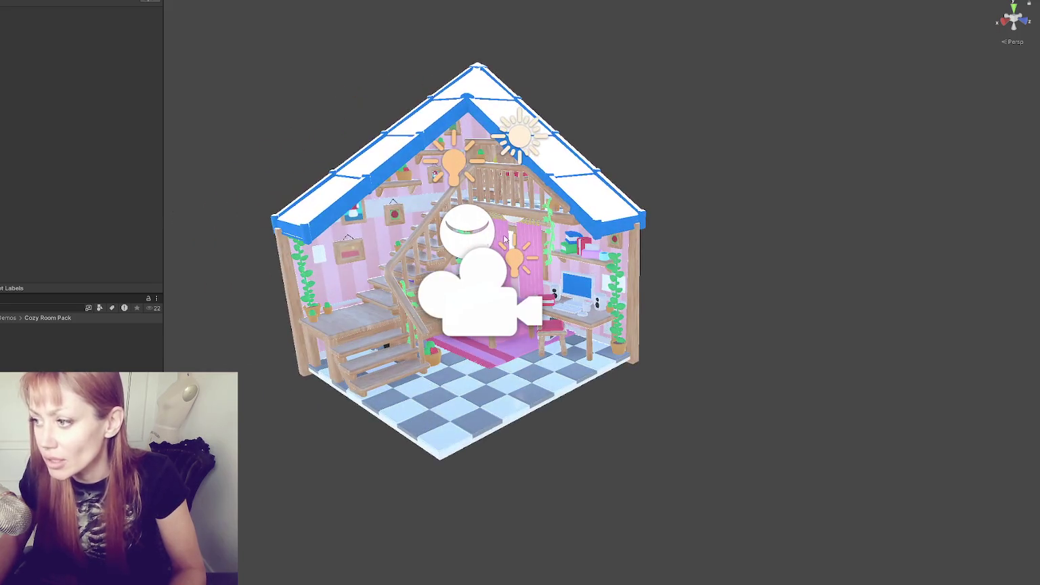
click(519, 135)
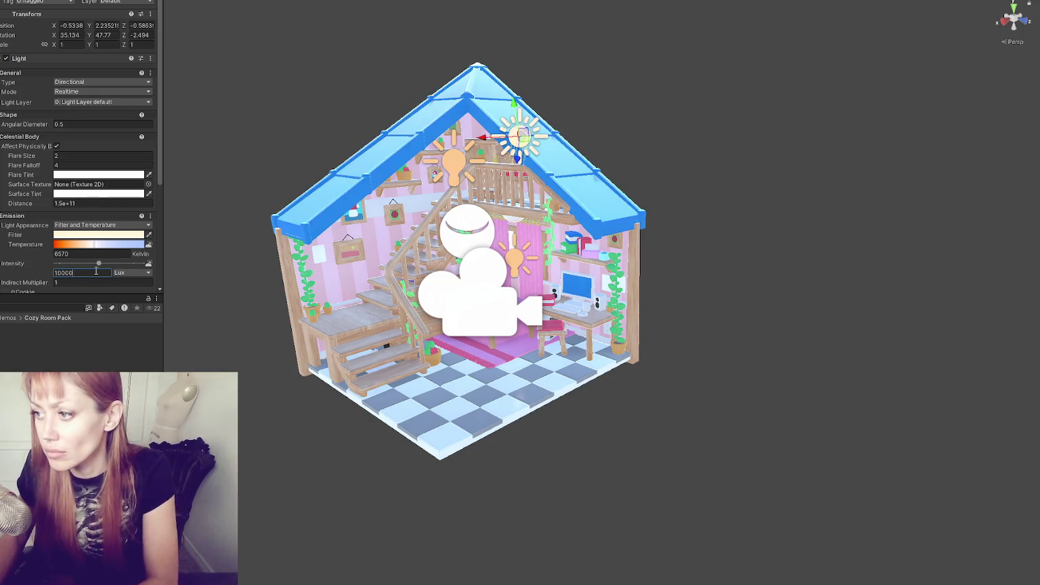
text(1000)
click(453, 160)
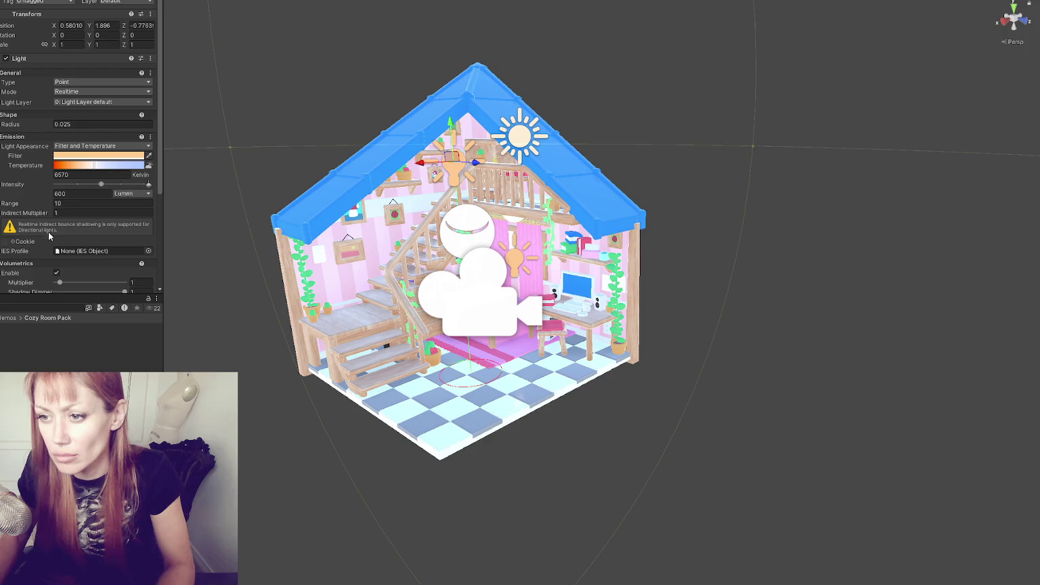
scroll(44, 113, down, 3)
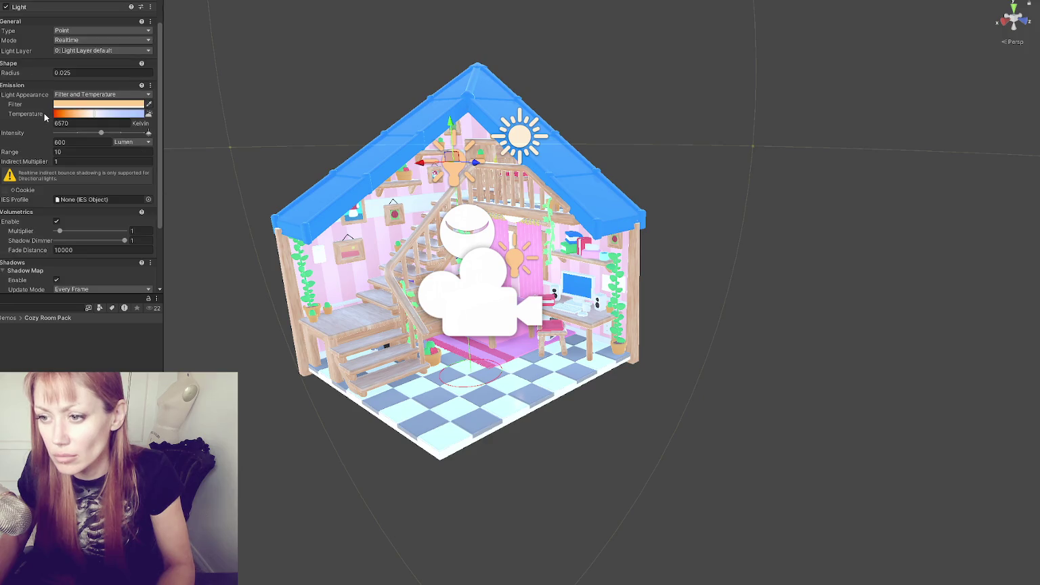
scroll(44, 118, down, 5)
scroll(47, 123, up, 5)
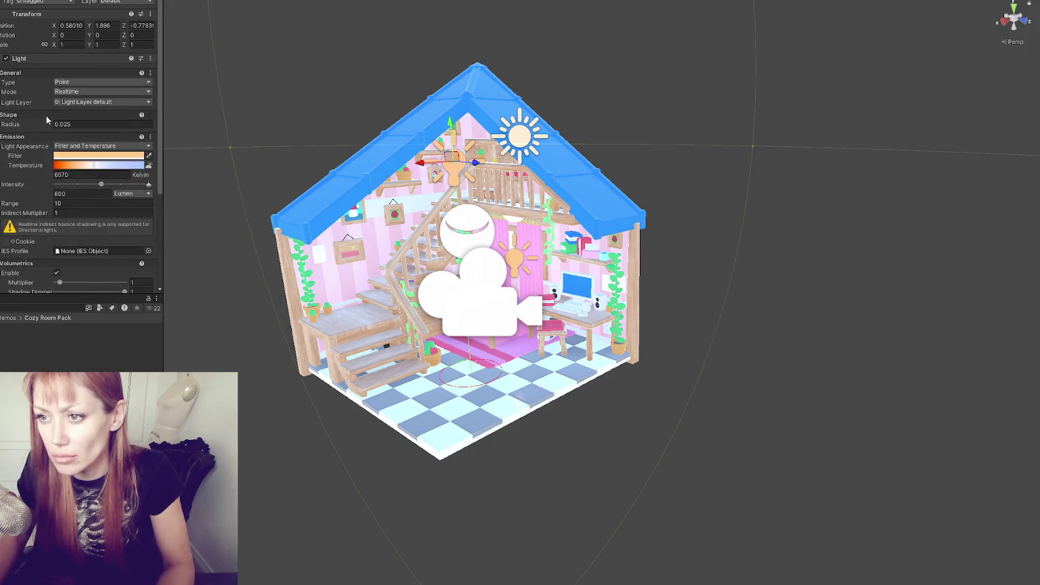
click(132, 193)
click(133, 225)
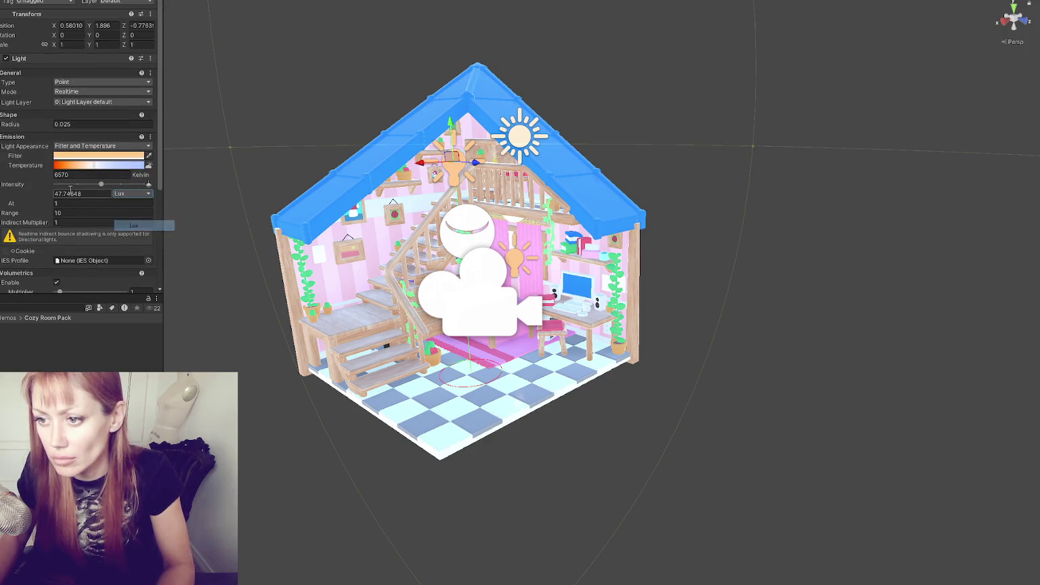
click(70, 222)
text(0)
key(Return)
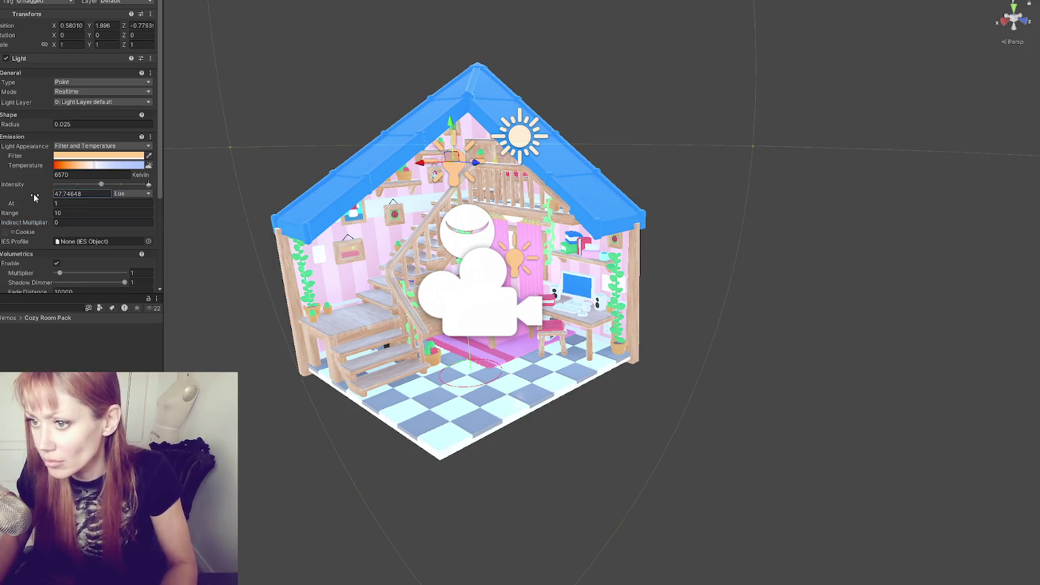
Set that point light's intensity to 100 lux
key(ctrl+a)
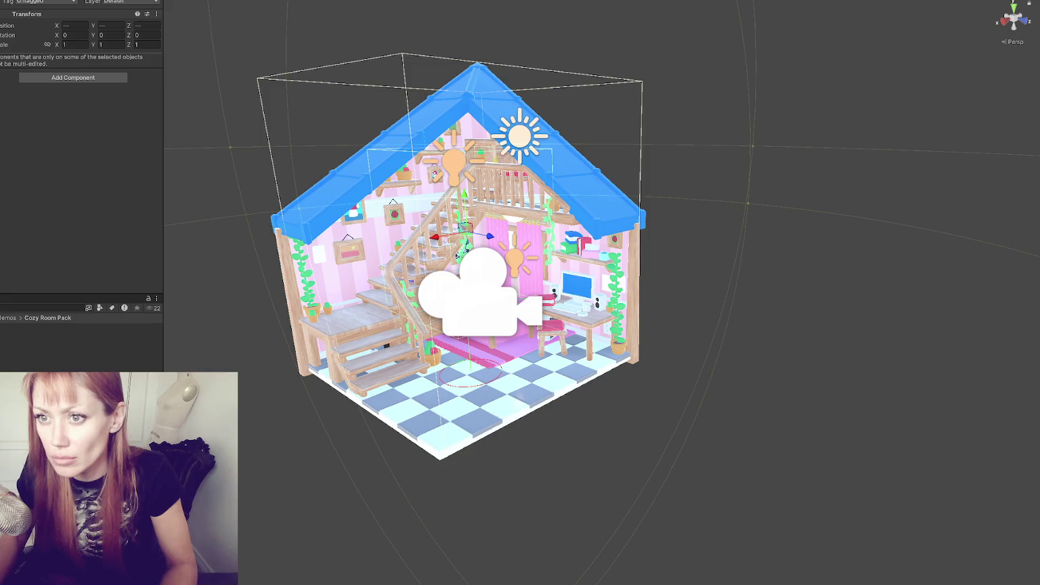
key(ctrl+z)
click(132, 194)
click(88, 193)
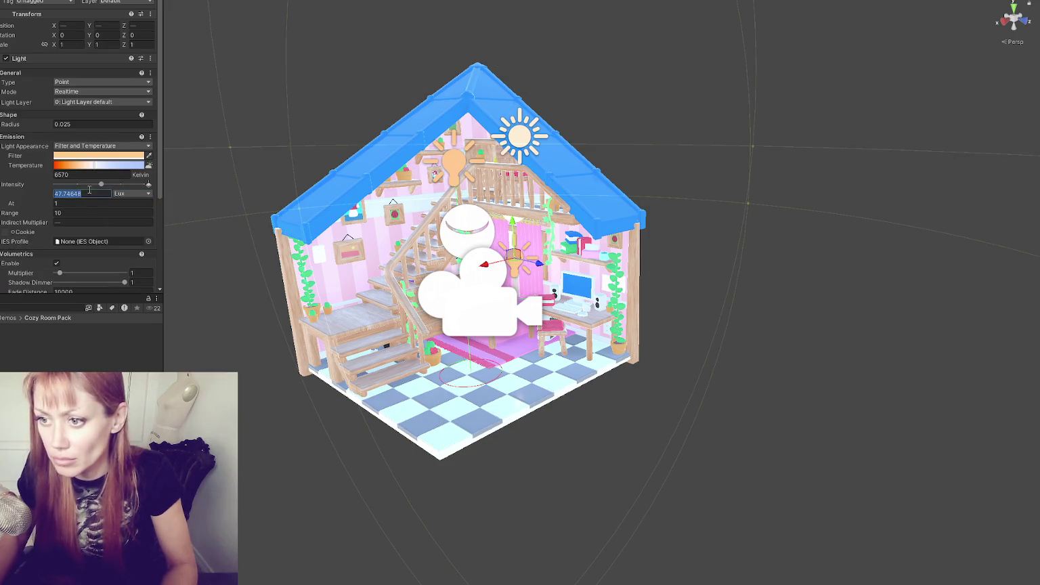
text(1000)
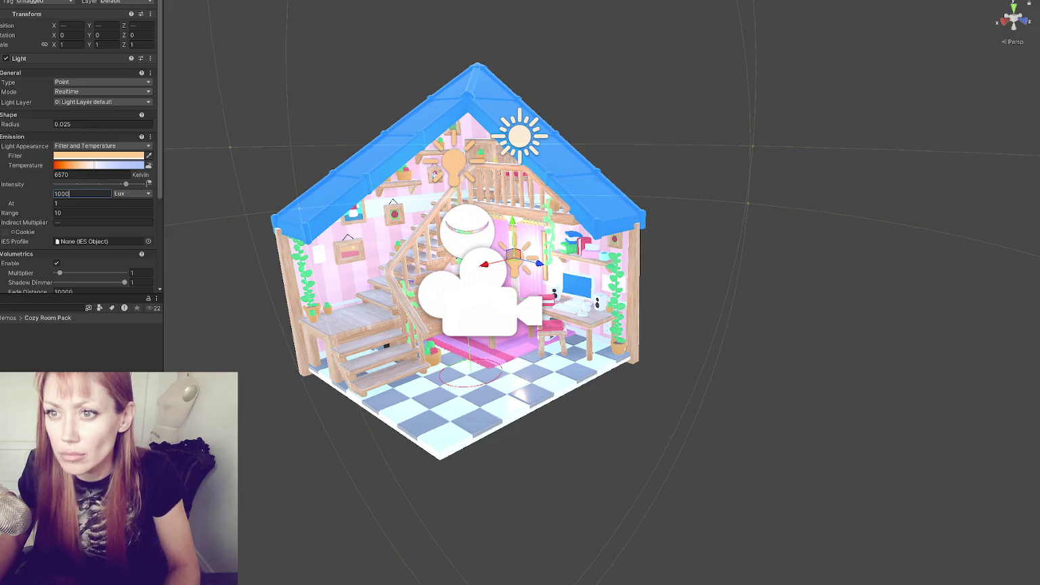
key(Return)
key(BackSpace)
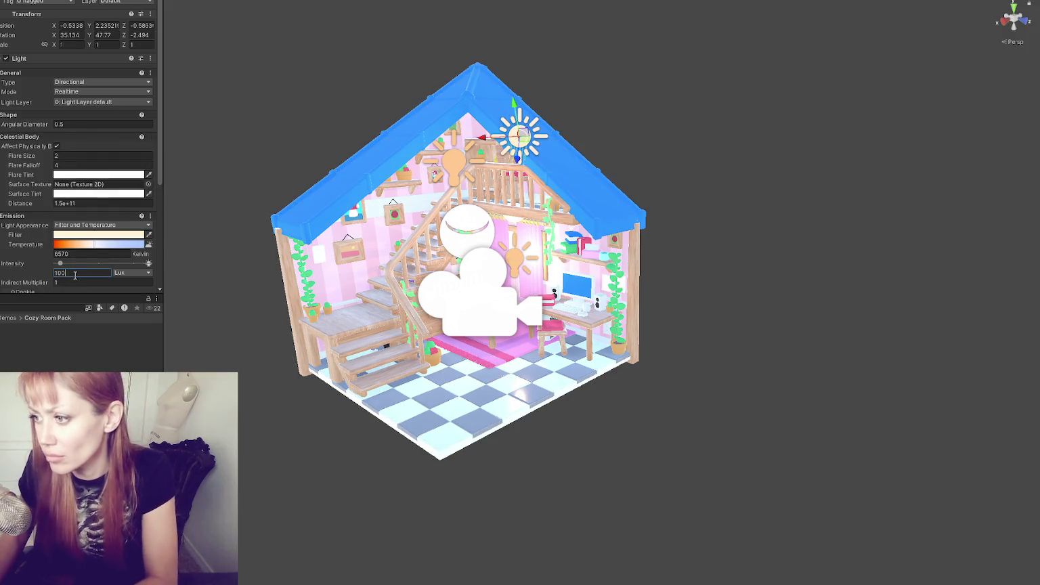
Lower the middle point light to 100 lux and the sun's intensity to 10 lux
click(464, 237)
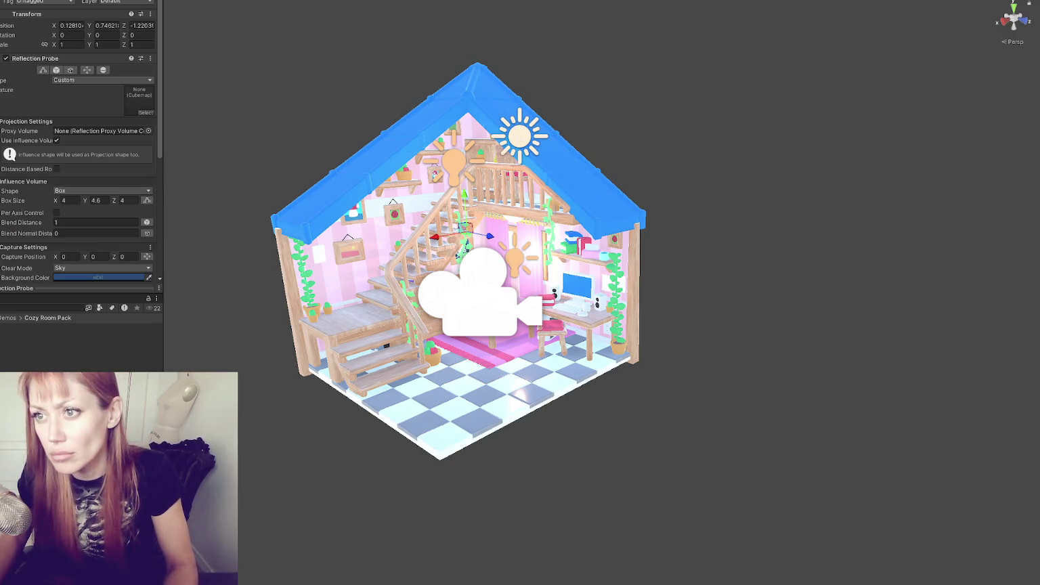
click(520, 135)
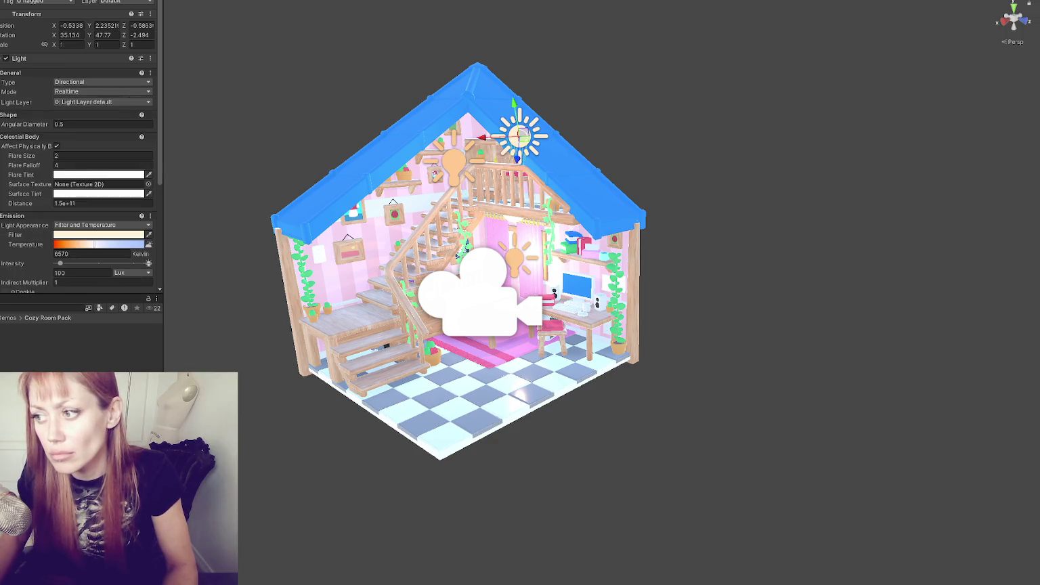
click(516, 256)
click(62, 194)
key(BackSpace)
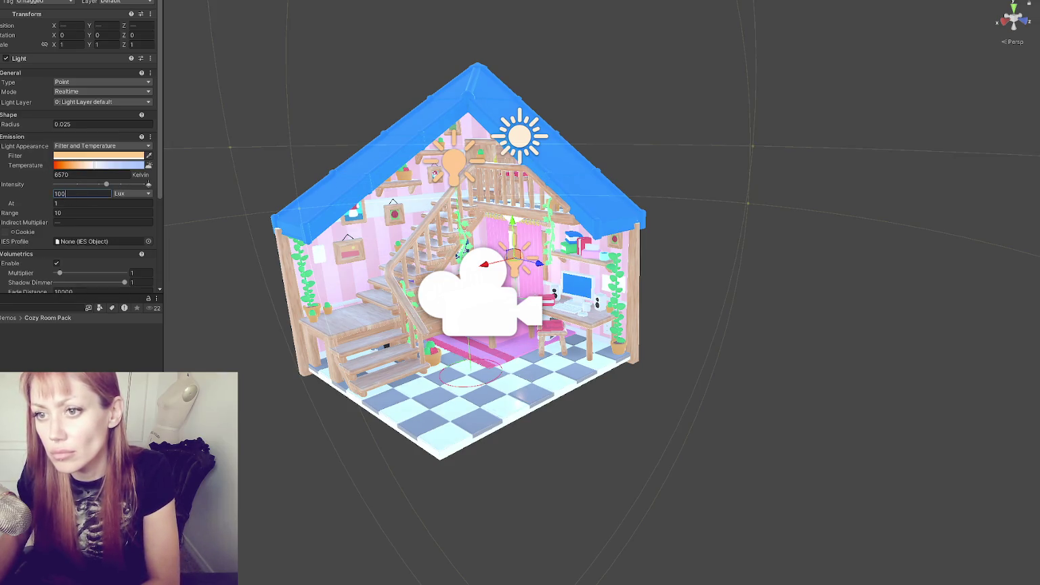
click(519, 135)
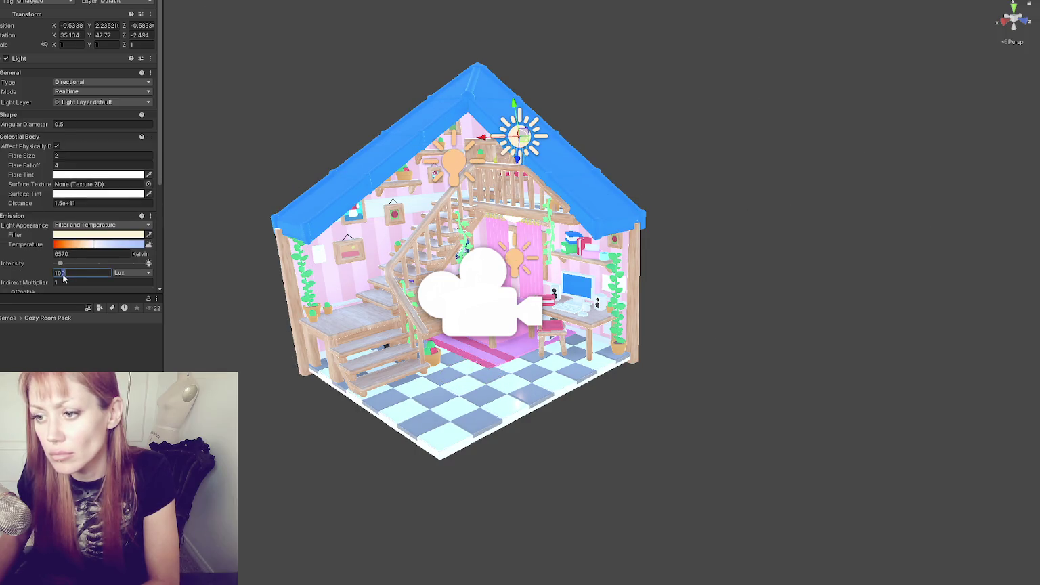
key(Return)
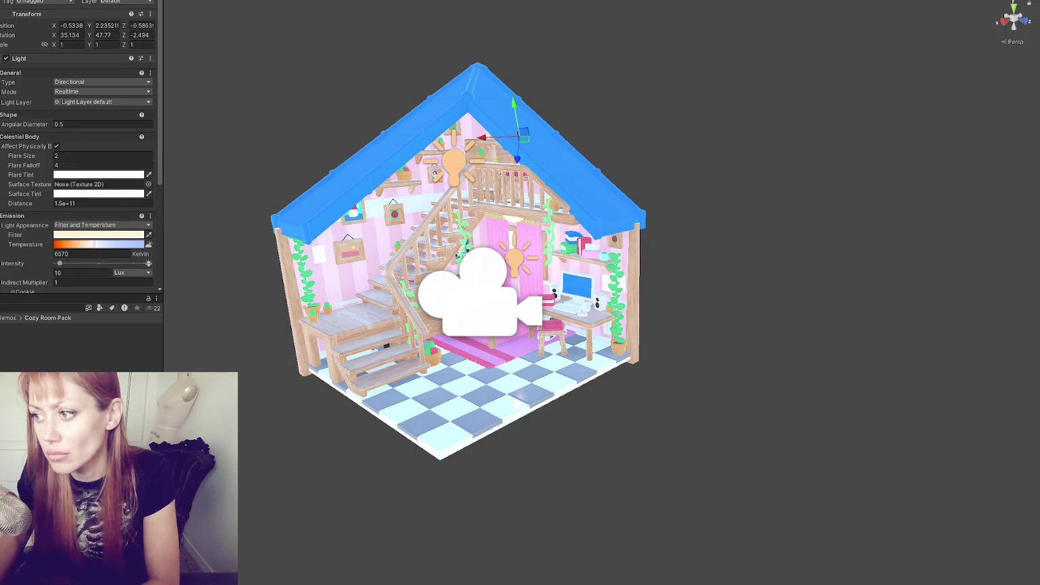
click(78, 273)
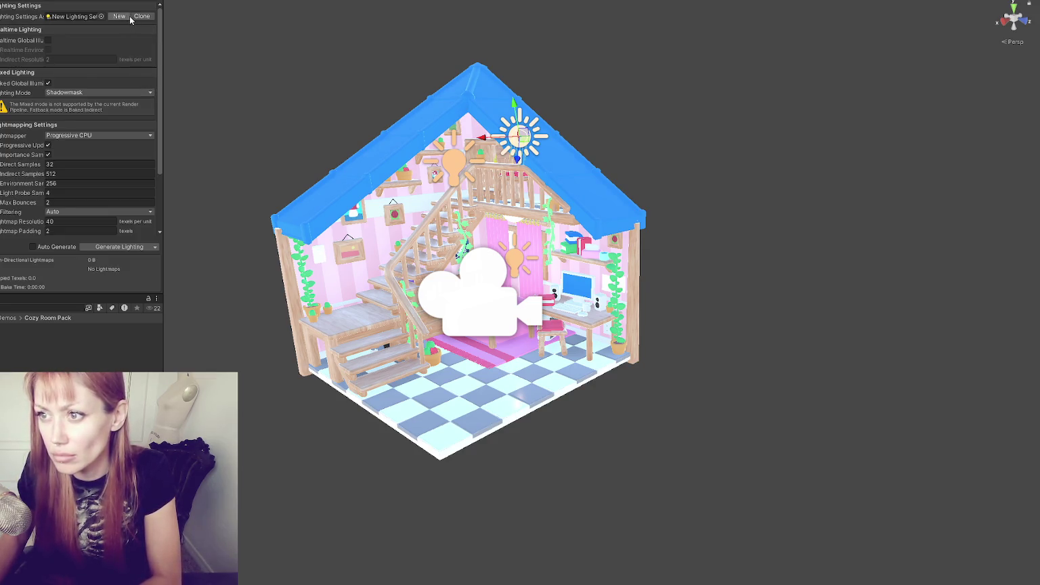
Run an action from the Generate Lighting dropdown and select the small point light by the desk
click(154, 247)
click(112, 267)
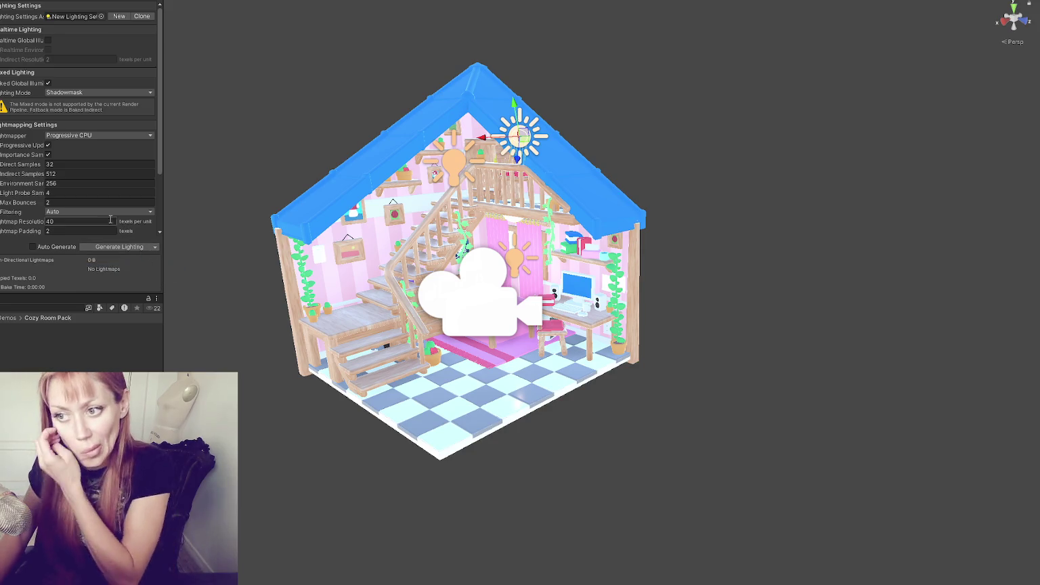
click(516, 258)
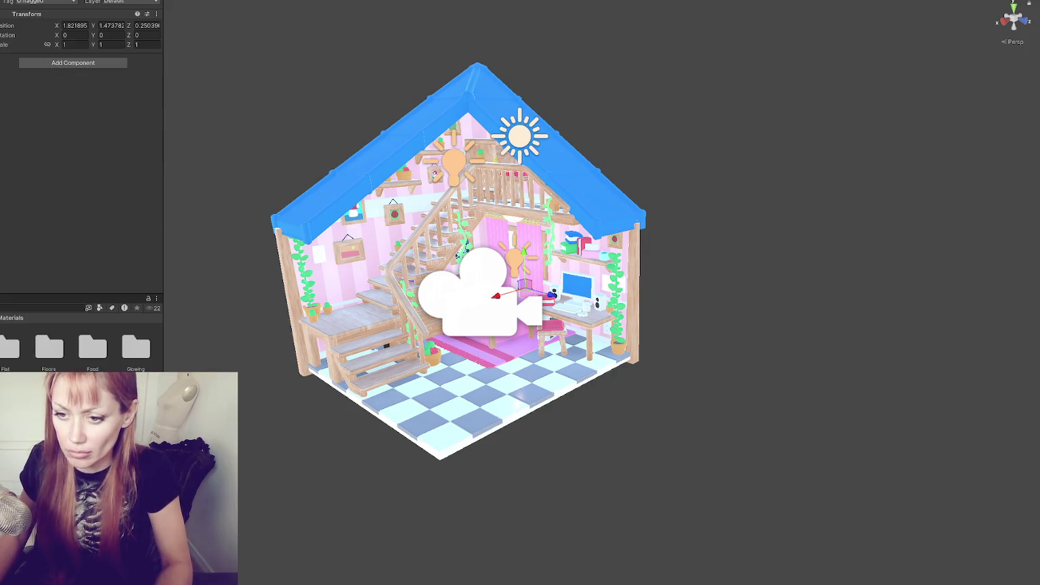
Orbit and zoom the Scene view around the inside of the house
scroll(310, 291, up, 5)
mouse_move(310, 291)
mouse_down()
mouse_move(541, 221)
mouse_move(705, 286)
mouse_up()
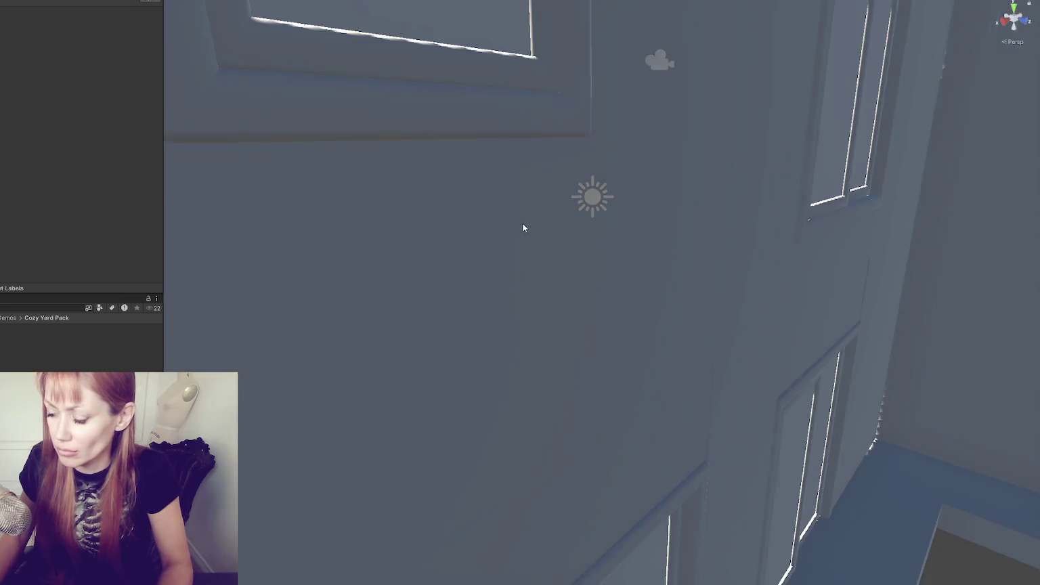
scroll(542, 221, down, 10)
scroll(705, 286, up, 2)
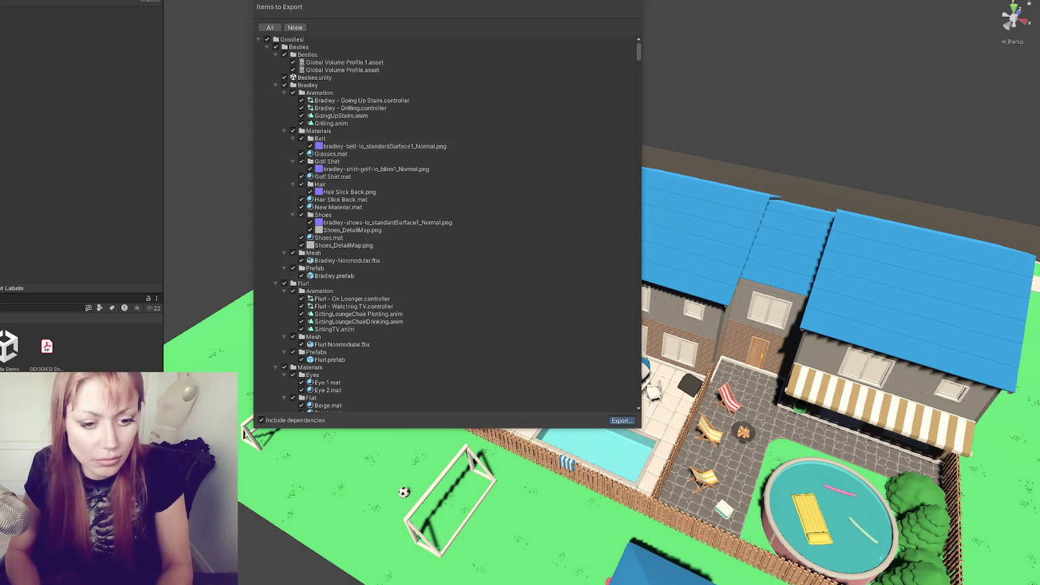
Close the Items to Export list and switch to the Unity Hub Projects window
key(Escape)
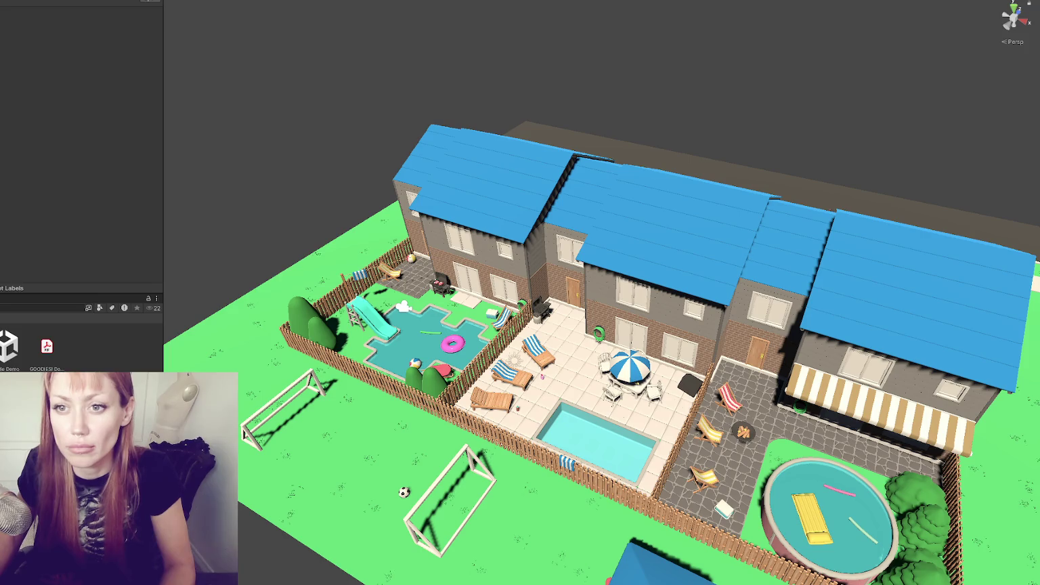
key(alt+Tab)
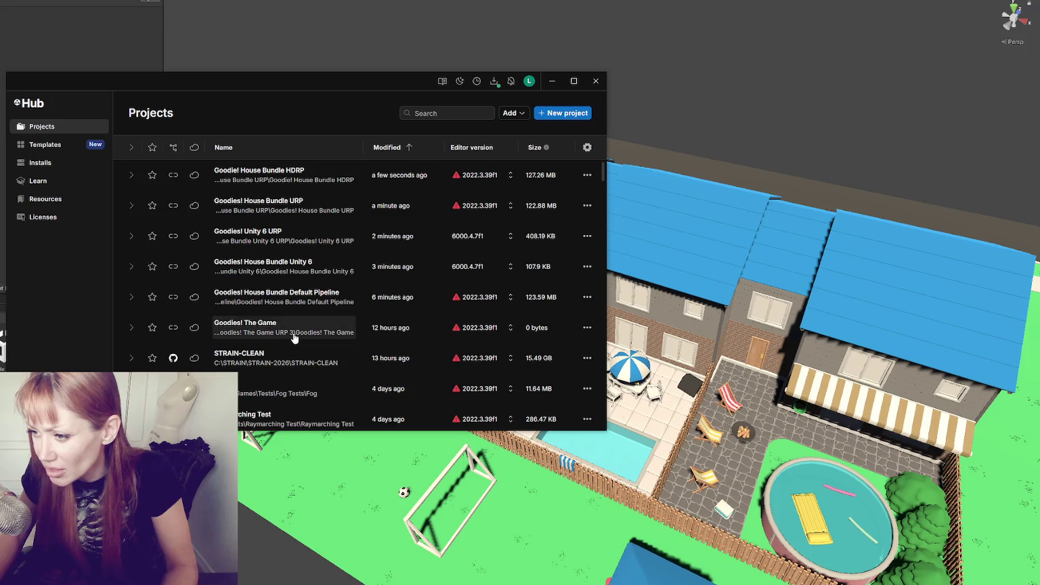
Launch the Goodies! House Bundle Default Pipeline project, then close Unity Hub
click(313, 296)
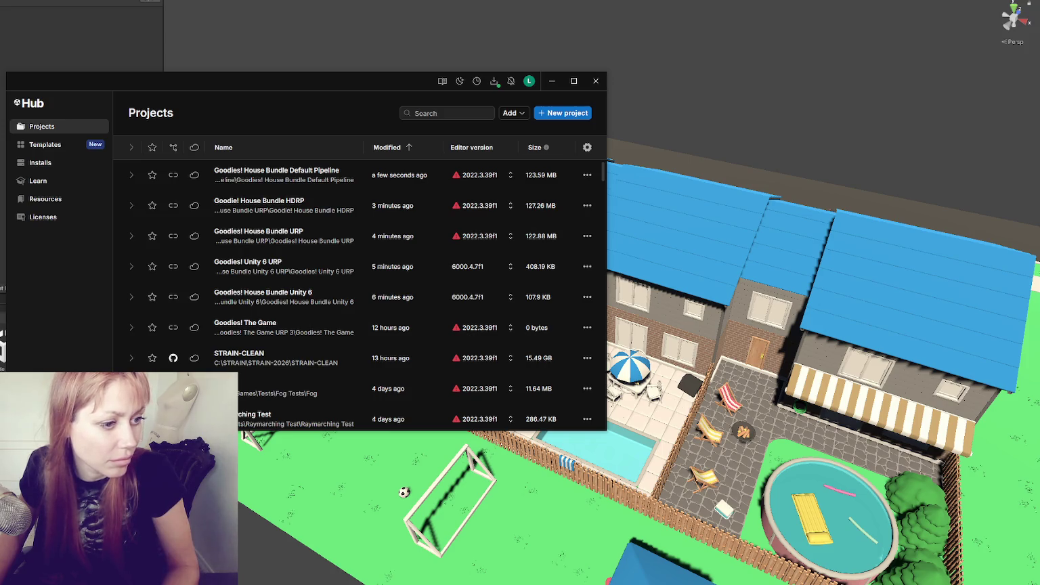
click(596, 81)
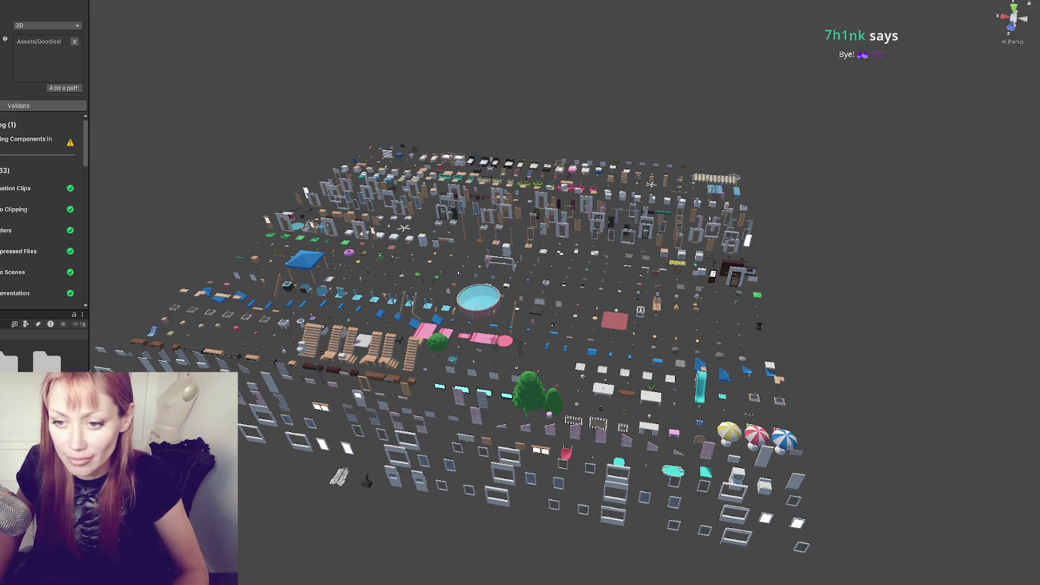
Dismiss the 'Opening file failed' error about the missing House Bundle HDRP package
scroll(44, 359, down, 1)
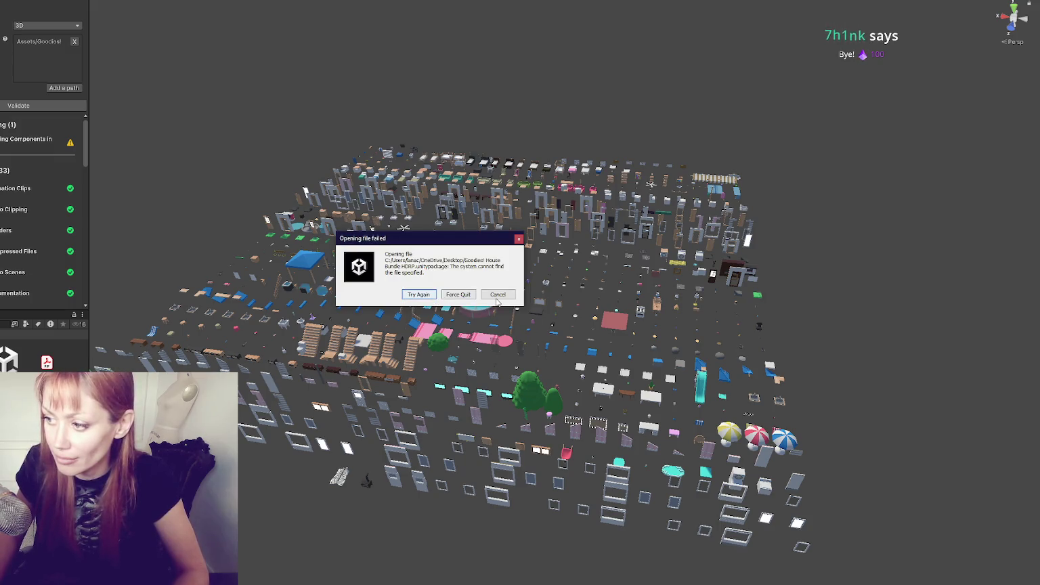
click(498, 294)
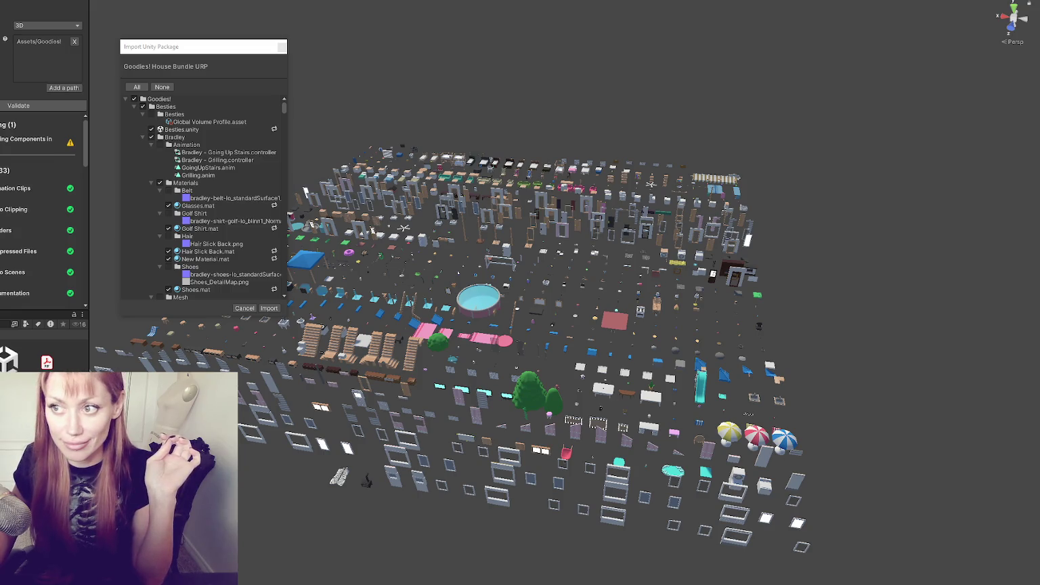
Cancel the Goodies! House Bundle URP Import Unity Package dialog
click(282, 46)
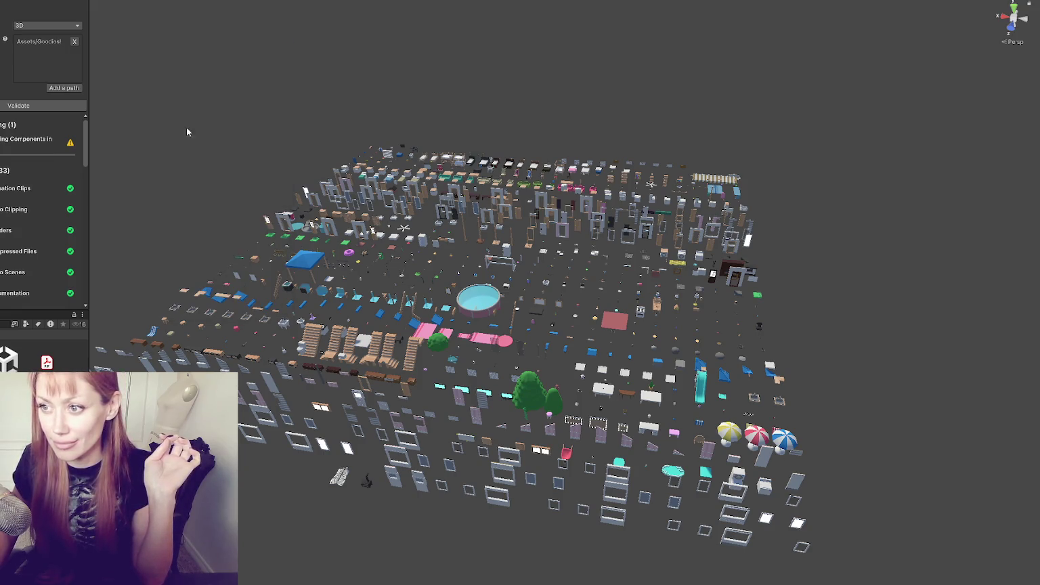